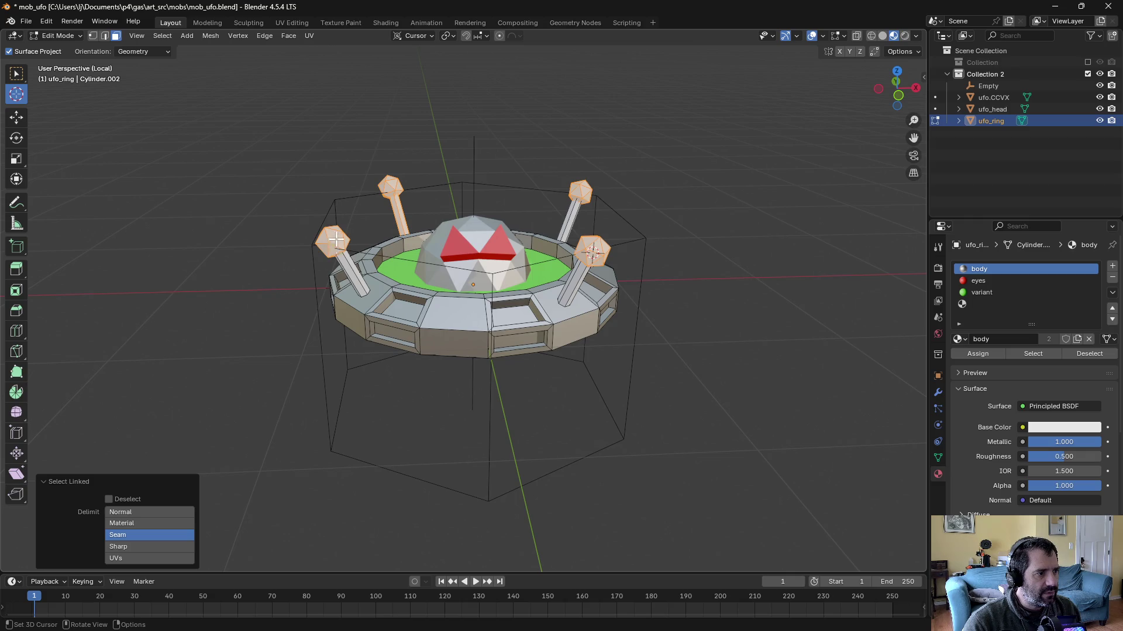
# Step: Select the four antenna spikes and assign them to the body material slot
pyautogui.press('l')
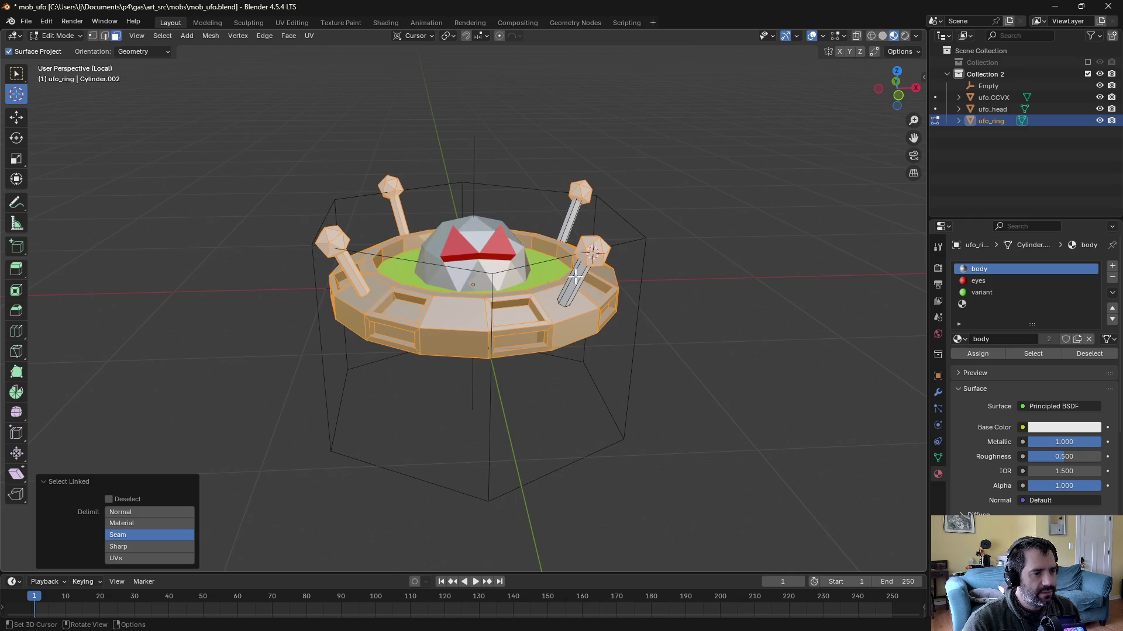
pyautogui.hotkey('ctrl', 'z')
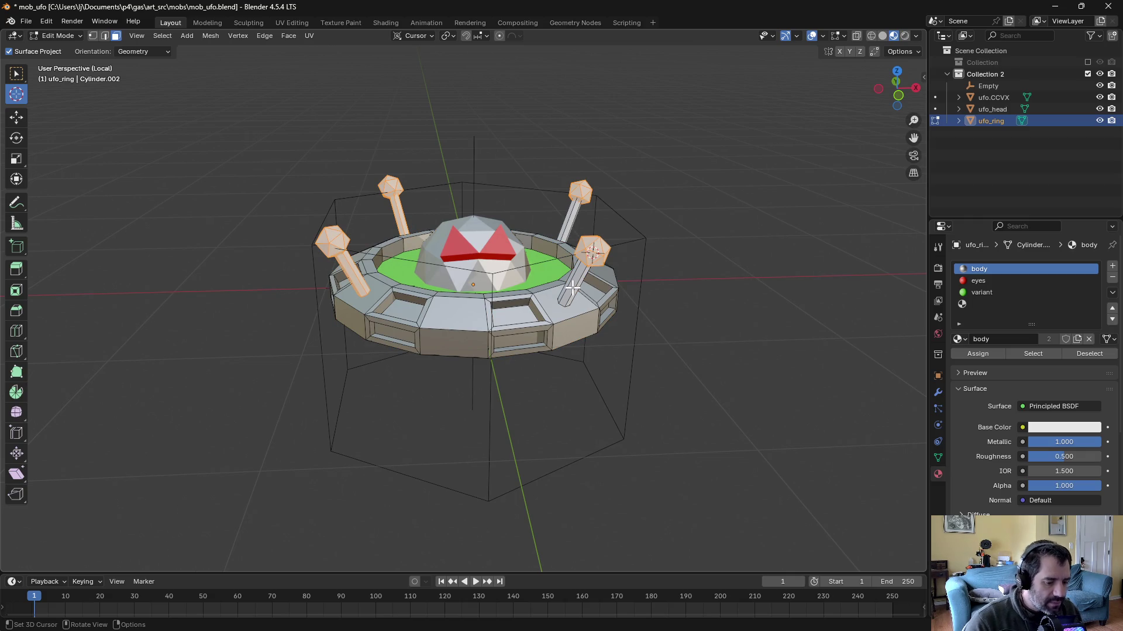
pyautogui.press('l')
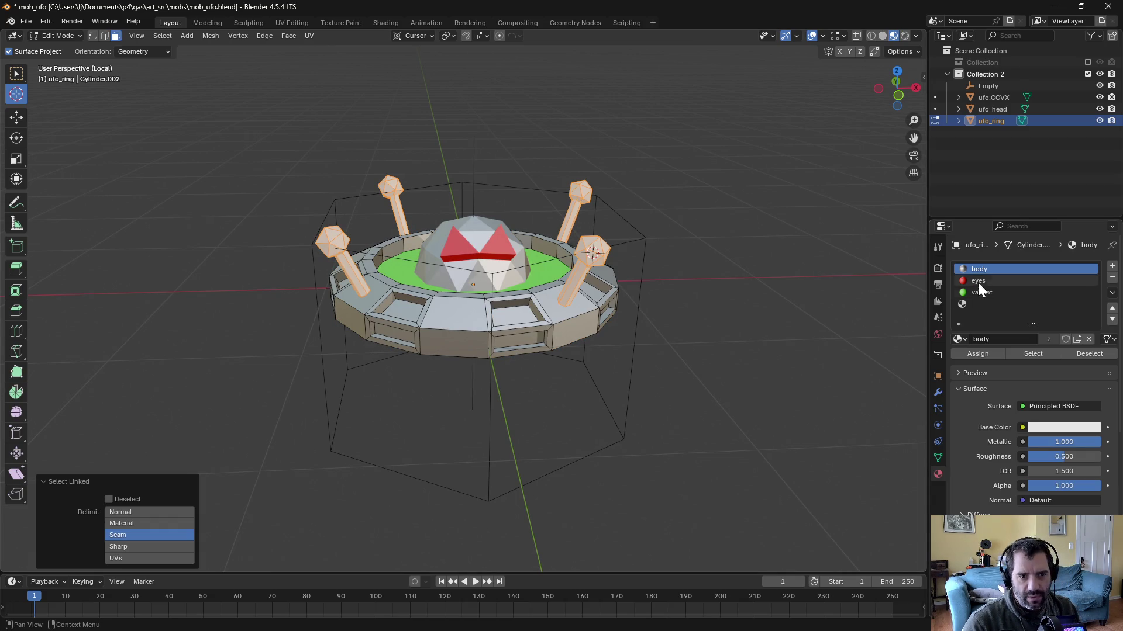
pyautogui.click(975, 353)
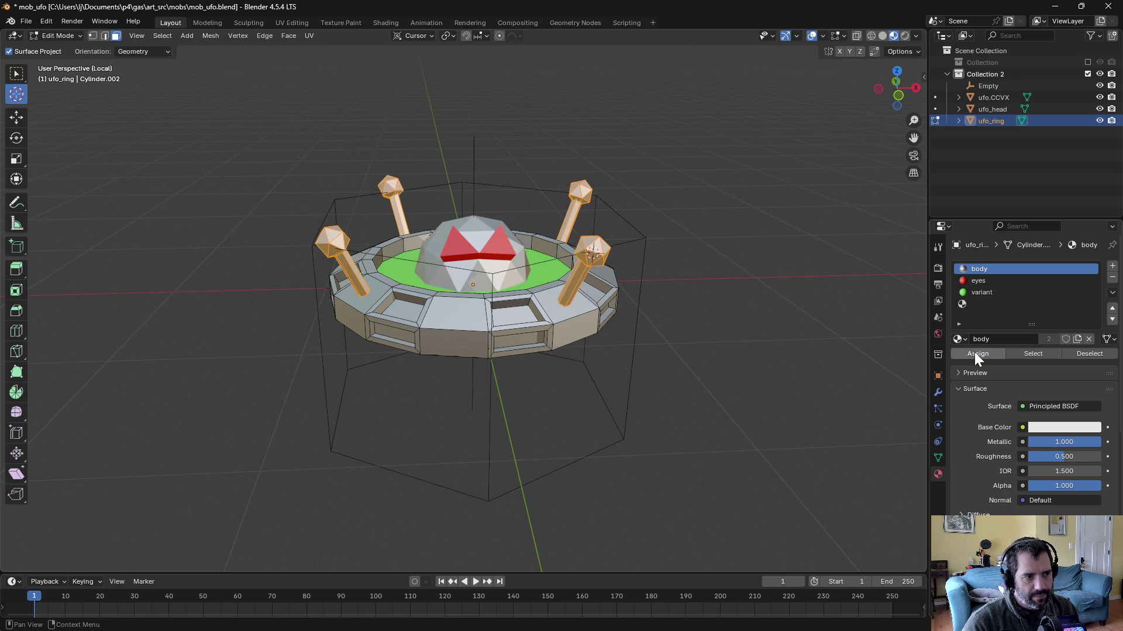
pyautogui.click(991, 304)
pyautogui.click(1112, 278)
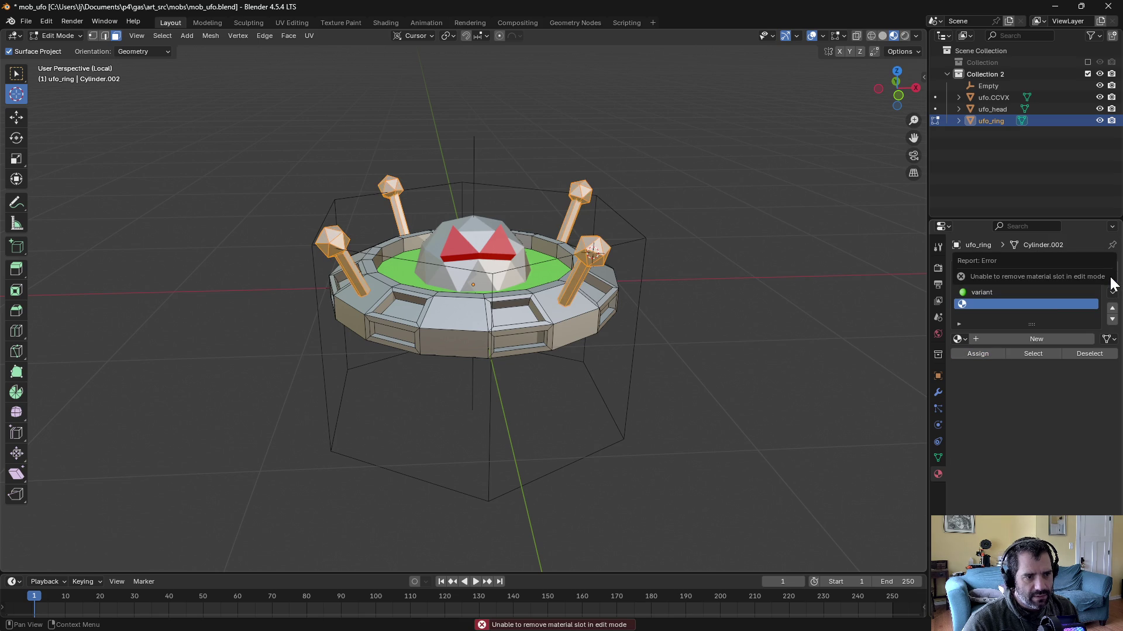
# Step: Return to Object Mode, orbit around the UFO, and make Collection 2 active
pyautogui.press('Tab')
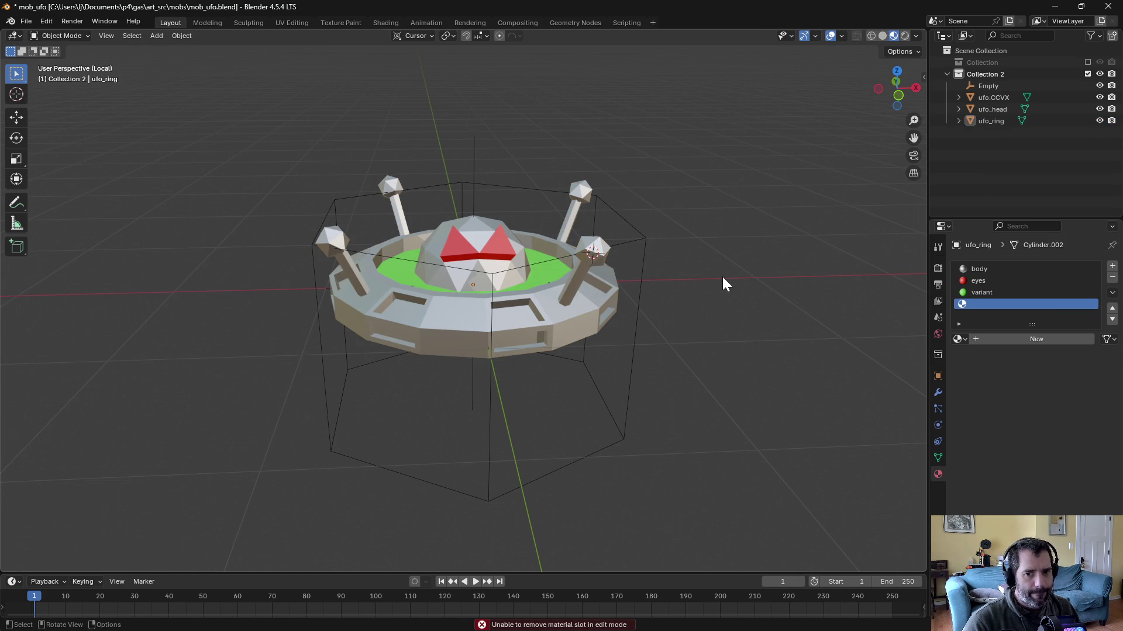
pyautogui.moveTo(735, 272)
pyautogui.mouseDown()
pyautogui.moveTo(727, 307)
pyautogui.moveTo(641, 288)
pyautogui.moveTo(747, 241)
pyautogui.moveTo(522, 238)
pyautogui.moveTo(404, 257)
pyautogui.moveTo(746, 277)
pyautogui.moveTo(729, 247)
pyautogui.moveTo(726, 268)
pyautogui.mouseUp()
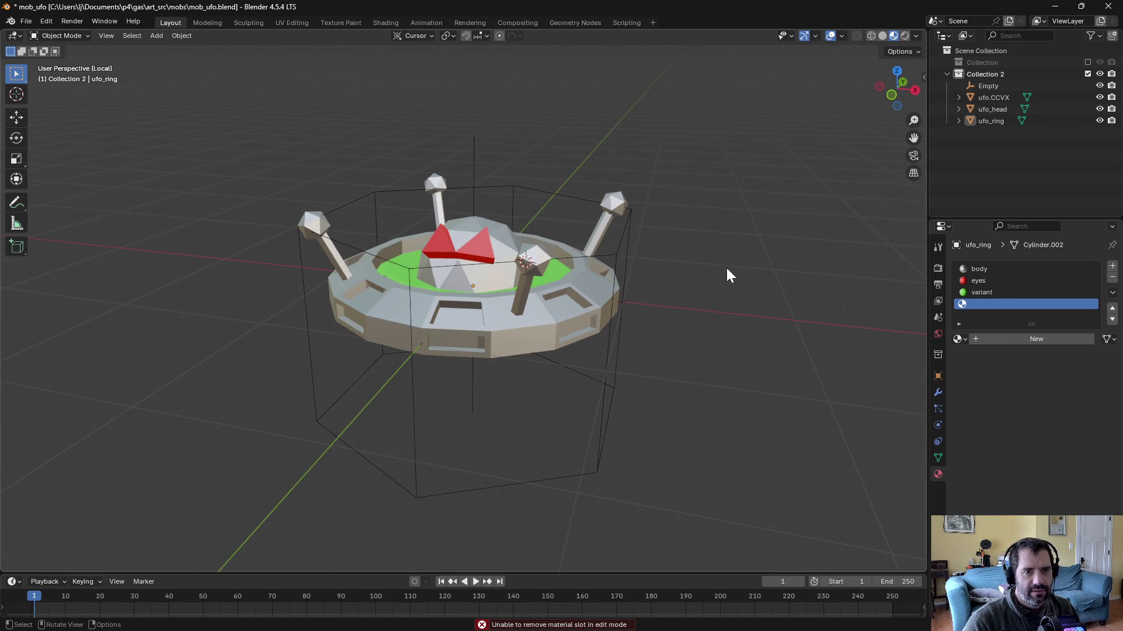
pyautogui.click(1005, 75)
# Step: Export the UFO collection as mob_ufo.fbx, toggling the Mesh object type
pyautogui.click(25, 21)
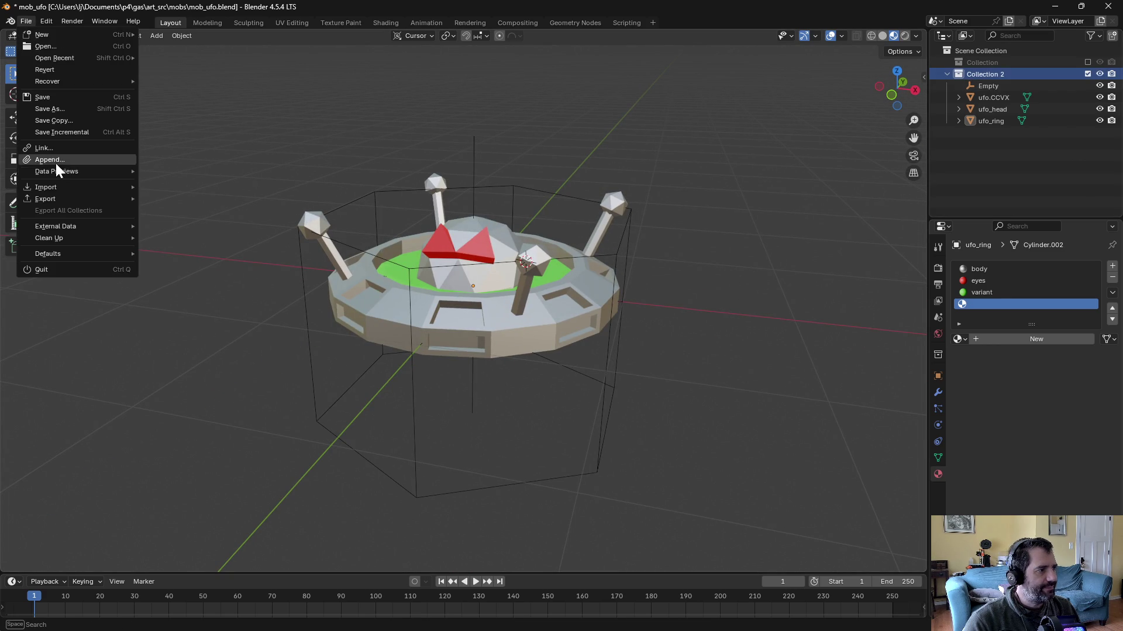
pyautogui.moveTo(51, 199)
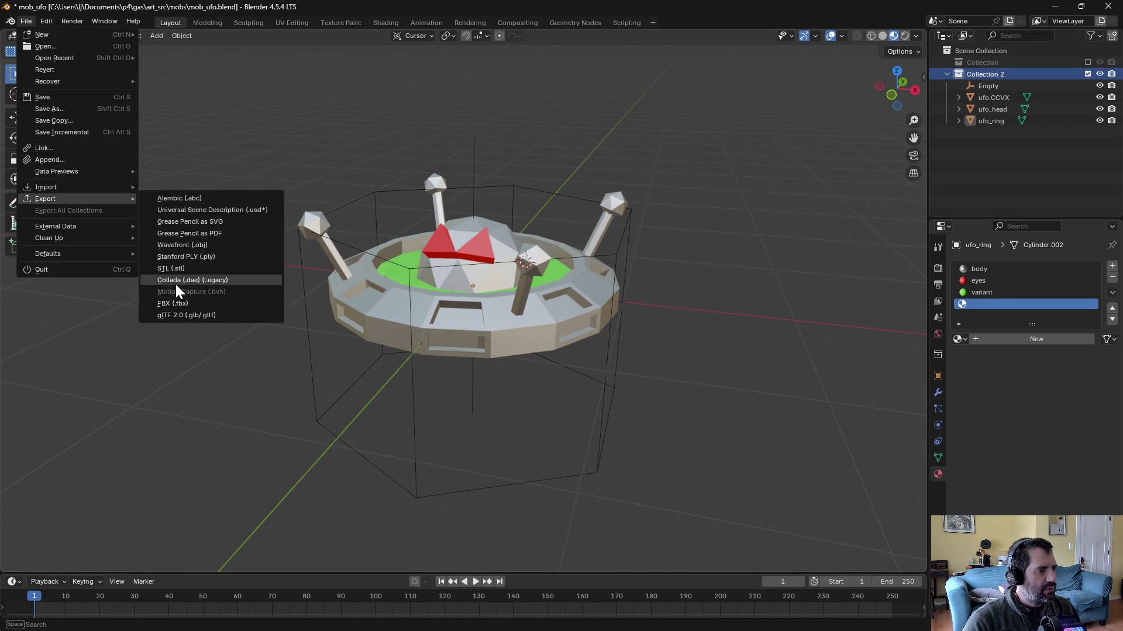
pyautogui.click(180, 306)
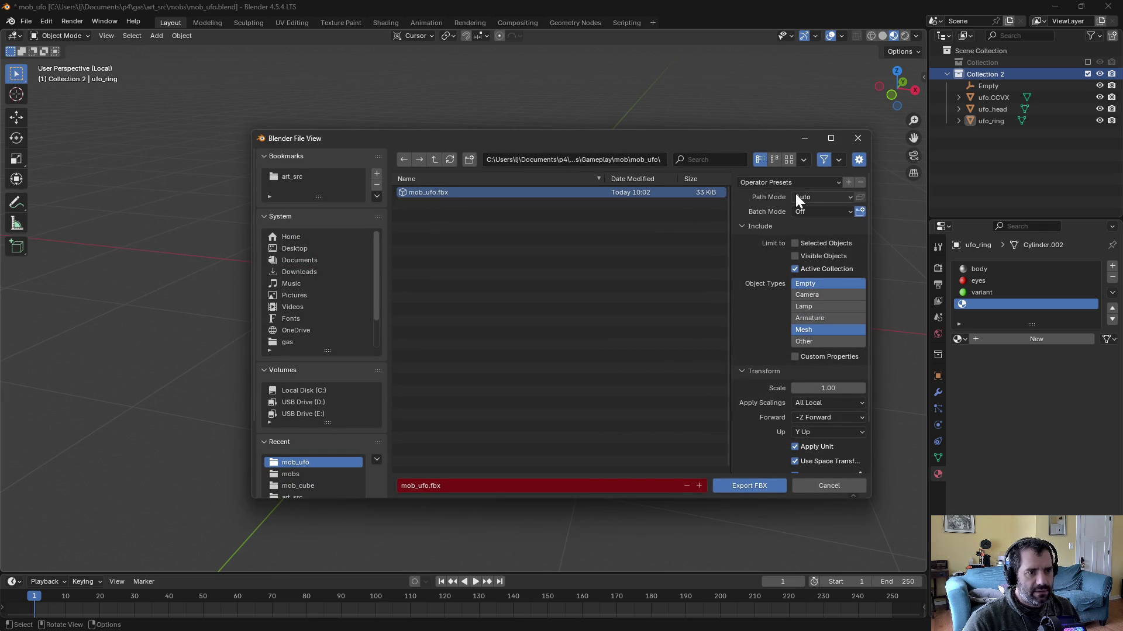
pyautogui.click(804, 327)
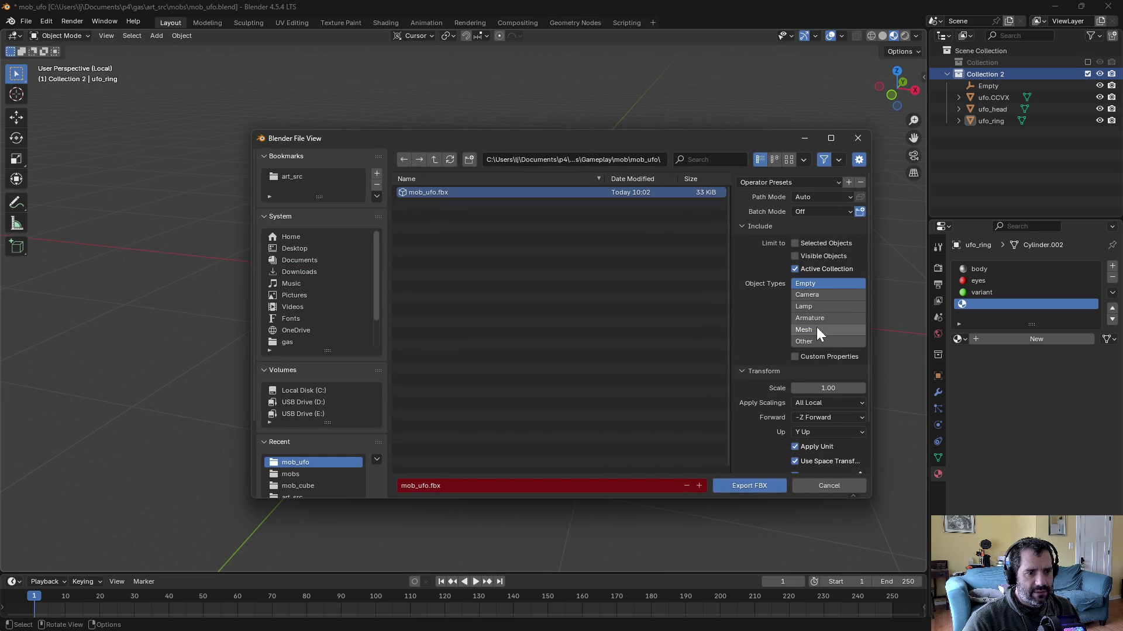
pyautogui.click(732, 482)
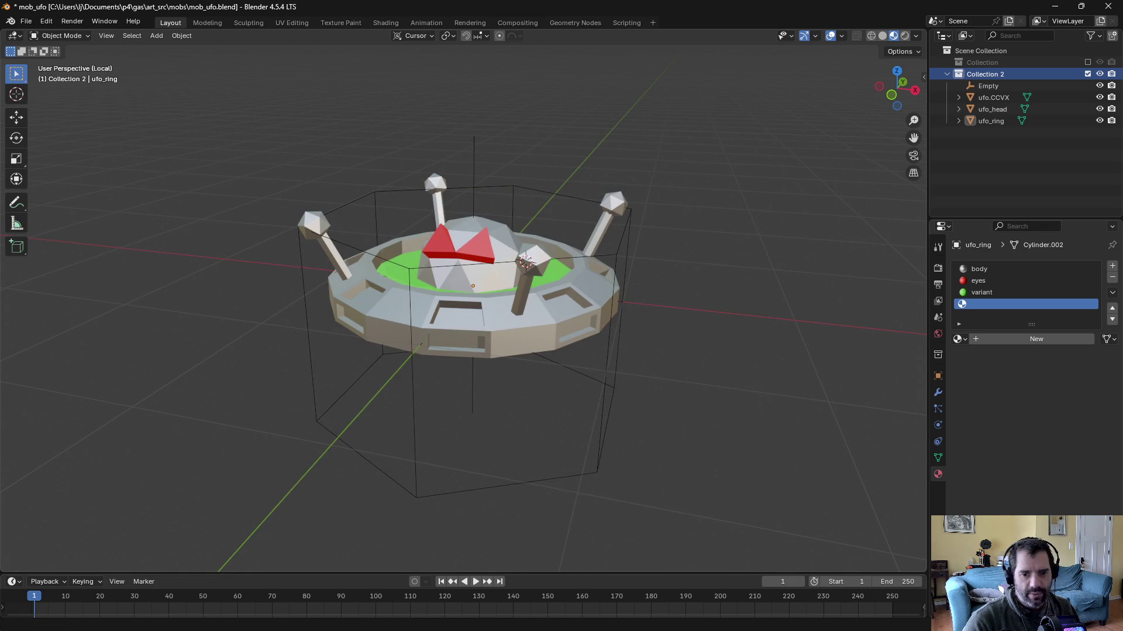
pyautogui.hotkey('alt', 'Tab')
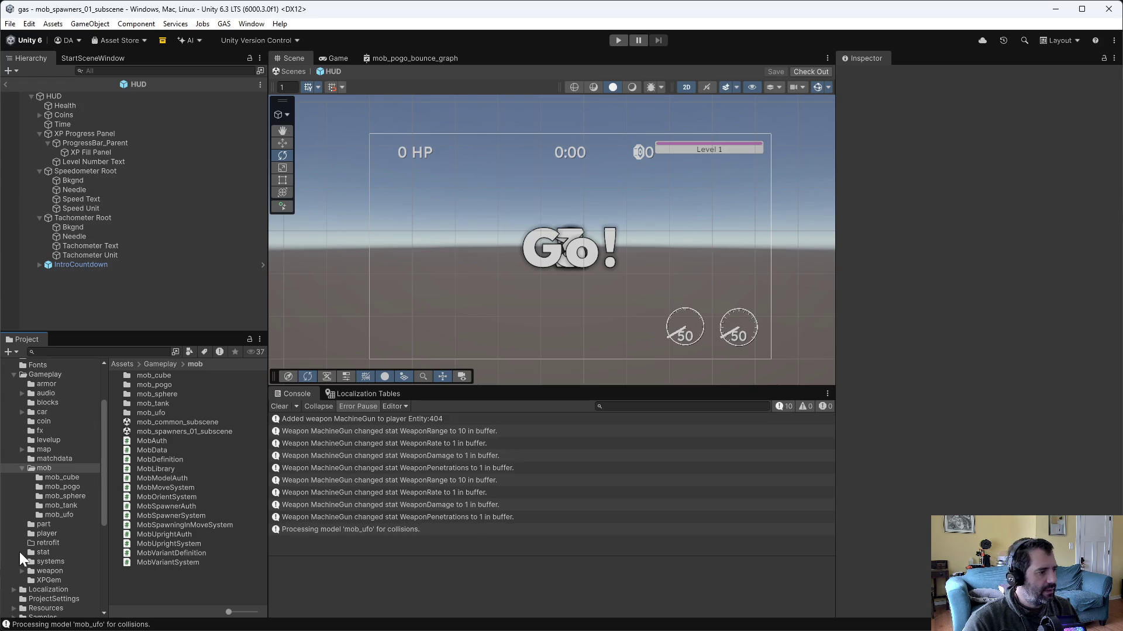
# Step: Open the mob_ufo prefab from Gameplay/mob/mob_ufo, inspect mob_ufo_ring, then enter Play mode
pyautogui.click(75, 514)
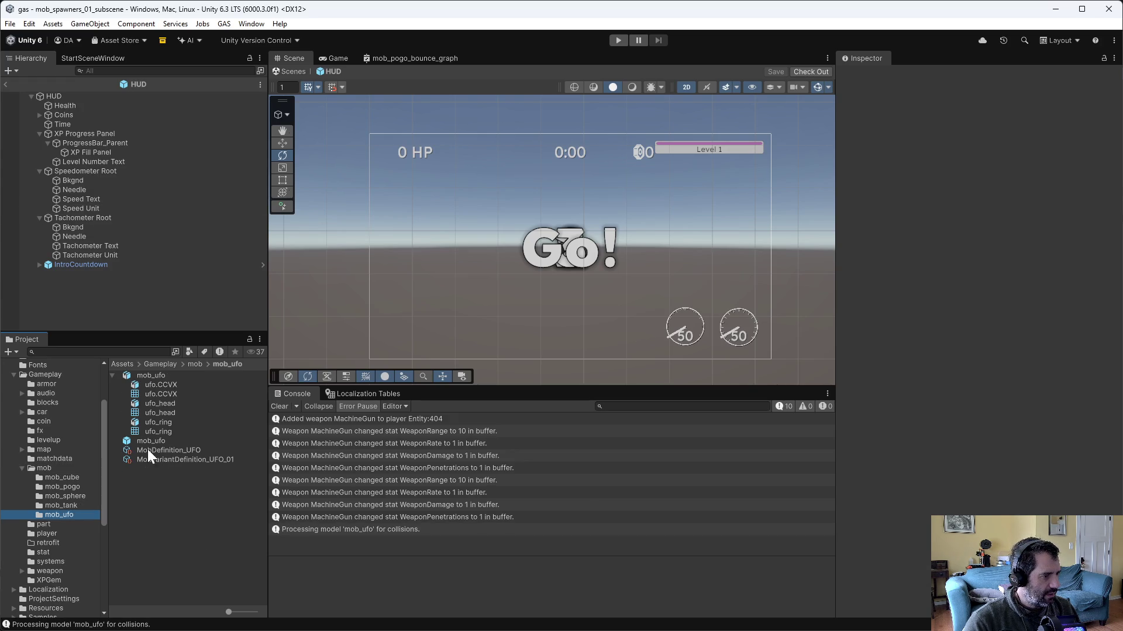
pyautogui.doubleClick(144, 444)
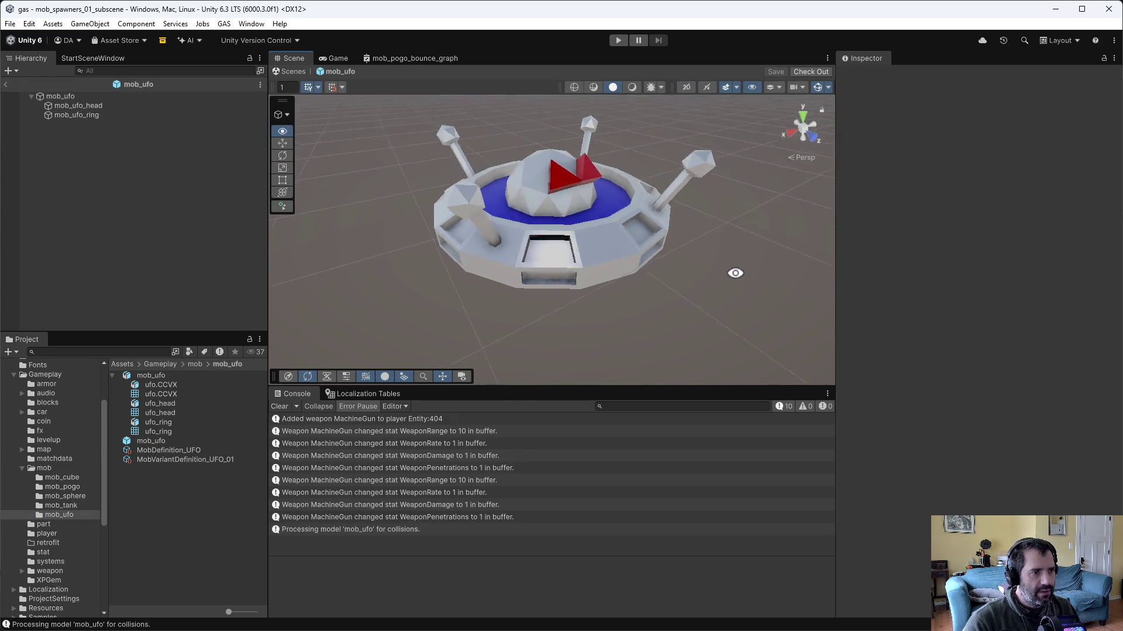
pyautogui.moveTo(736, 271); pyautogui.dragTo(610, 267)
pyautogui.click(609, 266)
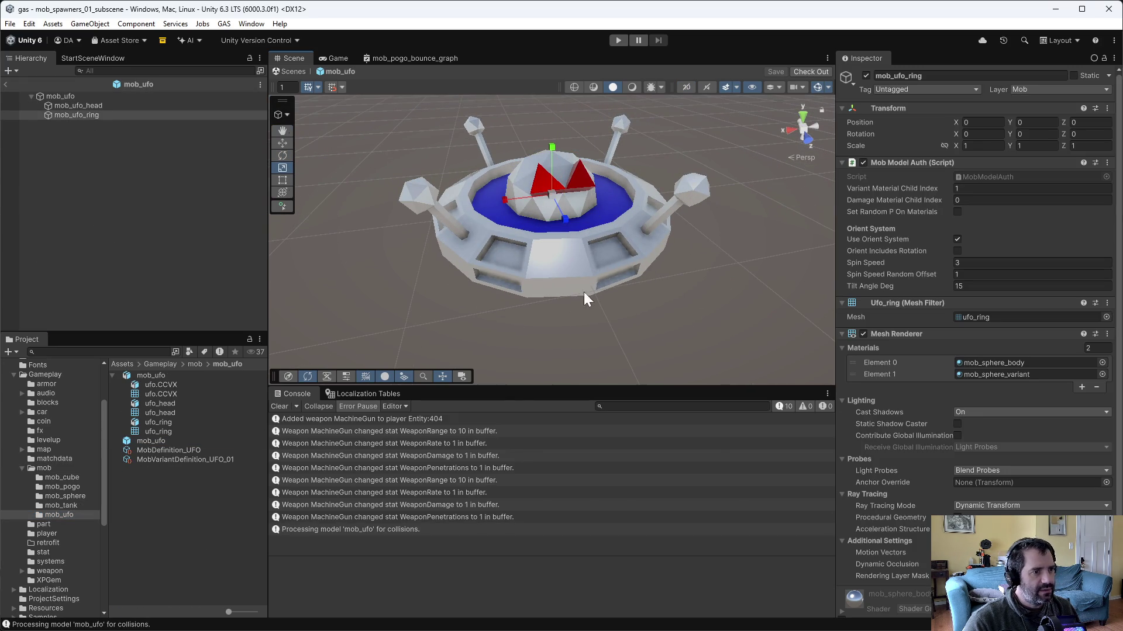
pyautogui.moveTo(496, 223); pyautogui.dragTo(595, 200)
pyautogui.hotkey('ctrl', 'z')
pyautogui.click(615, 39)
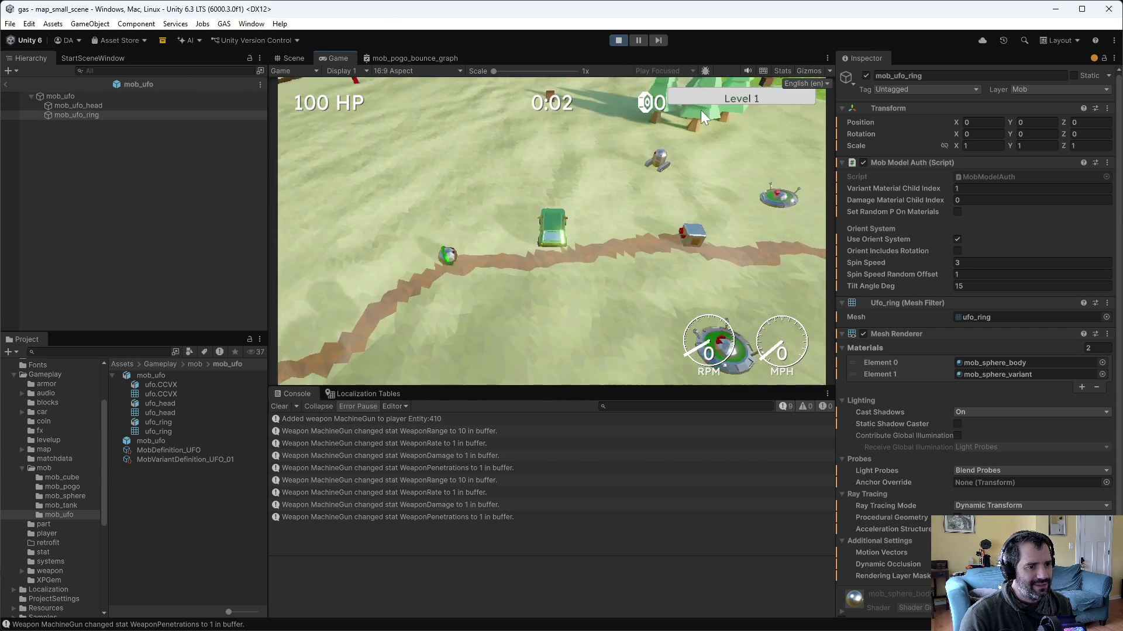
# Step: Drive through the level, stop Play mode, and open ufo_ring in Blender's Edit Mode
pyautogui.press('w')
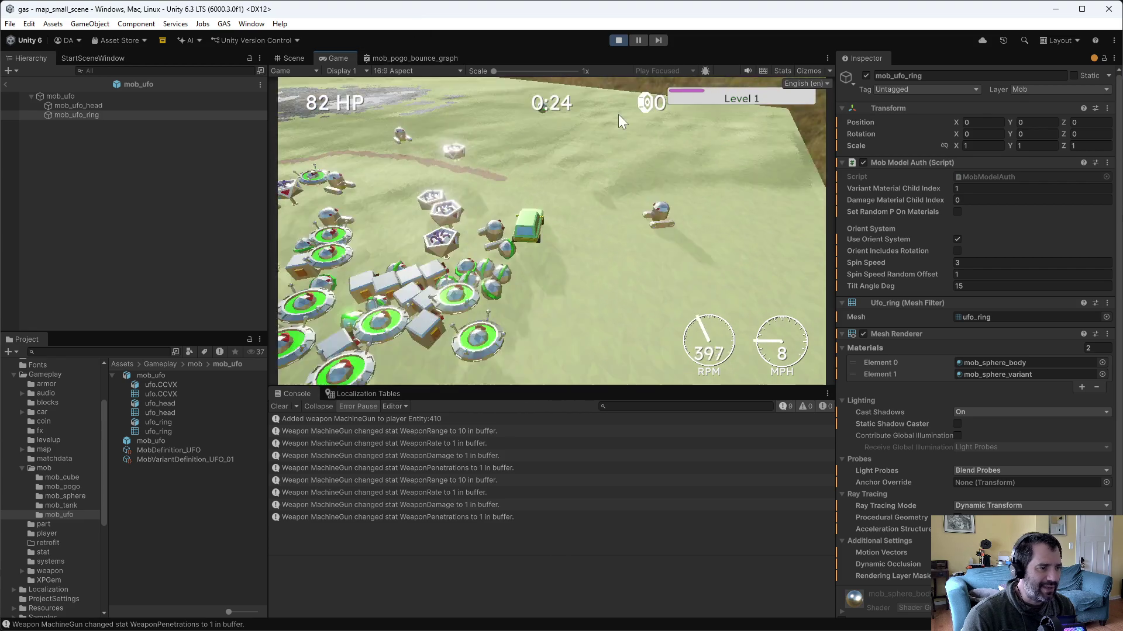
pyautogui.click(623, 40)
pyautogui.hotkey('alt', 'Tab')
pyautogui.click(546, 252)
pyautogui.press('Tab')
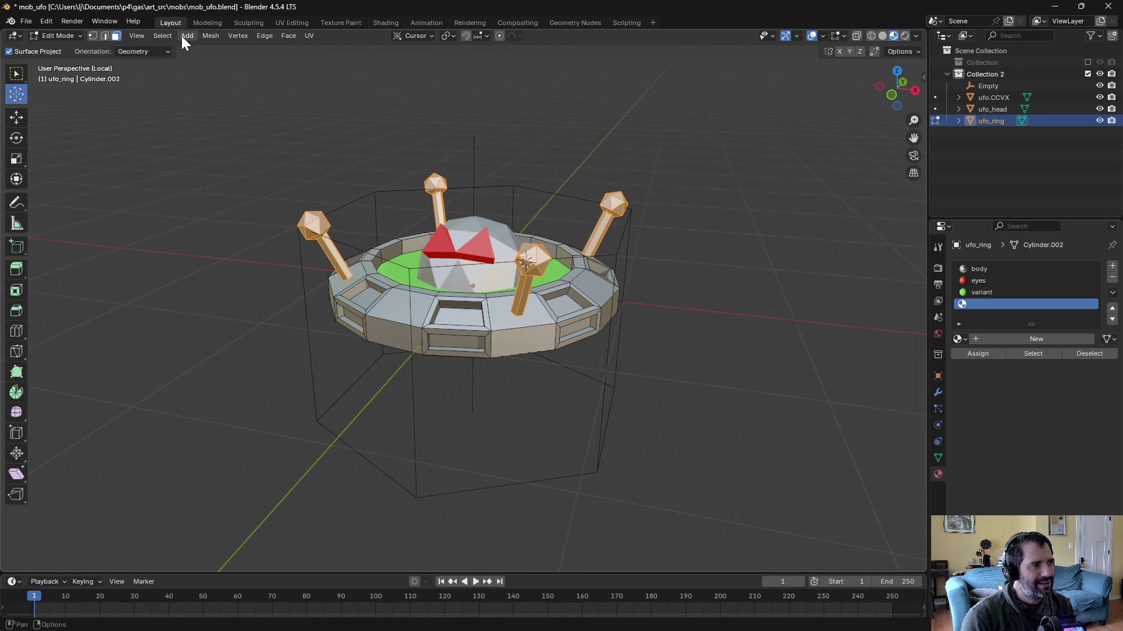
# Step: Mirror the selected spikes along global Z
pyautogui.click(202, 35)
pyautogui.moveTo(217, 62)
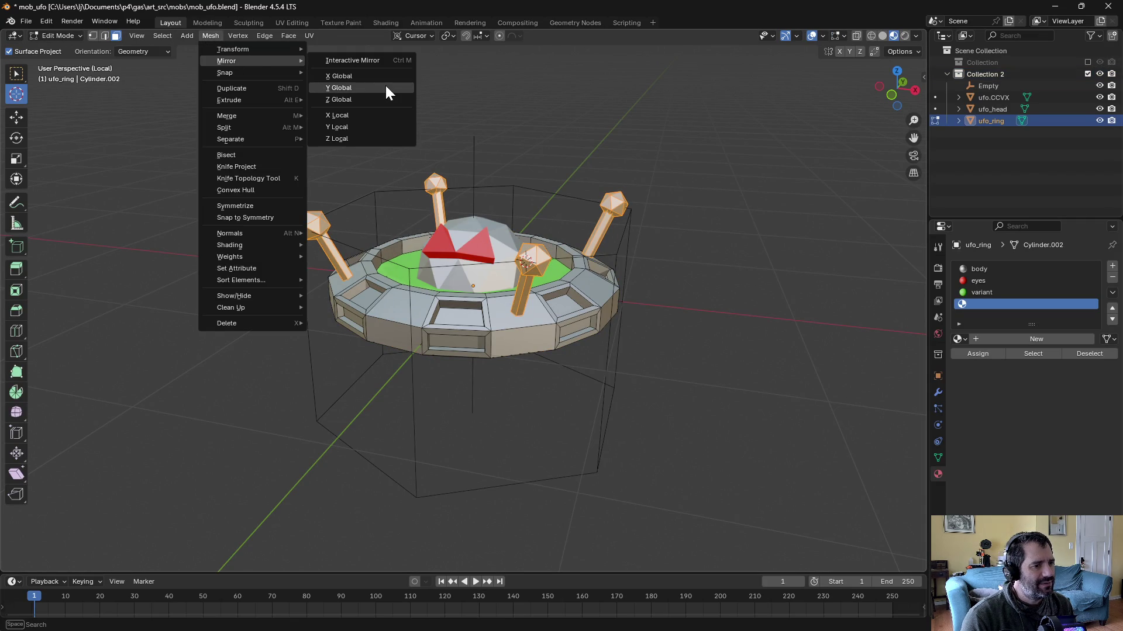
pyautogui.click(374, 98)
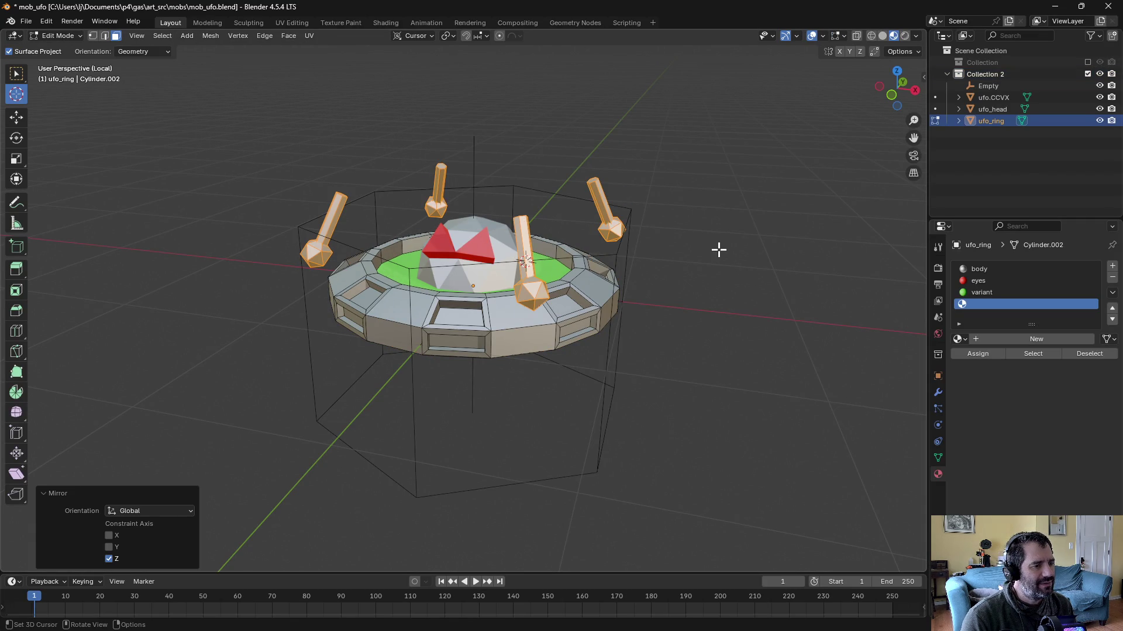
pyautogui.hotkey('ctrl', 'z')
pyautogui.hotkey('ctrl', 'shift', 'z')
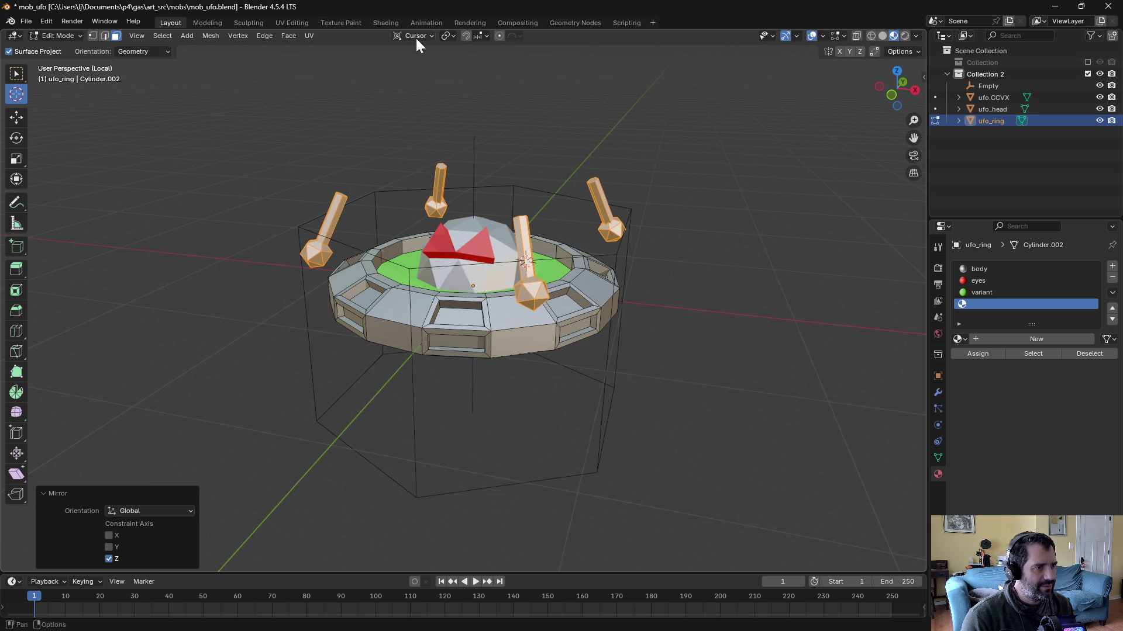
# Step: With Global orientation, lower the spikes along Z beneath the saucer and return to Object Mode
pyautogui.click(409, 36)
pyautogui.click(401, 69)
pyautogui.press('g')
pyautogui.press('z')
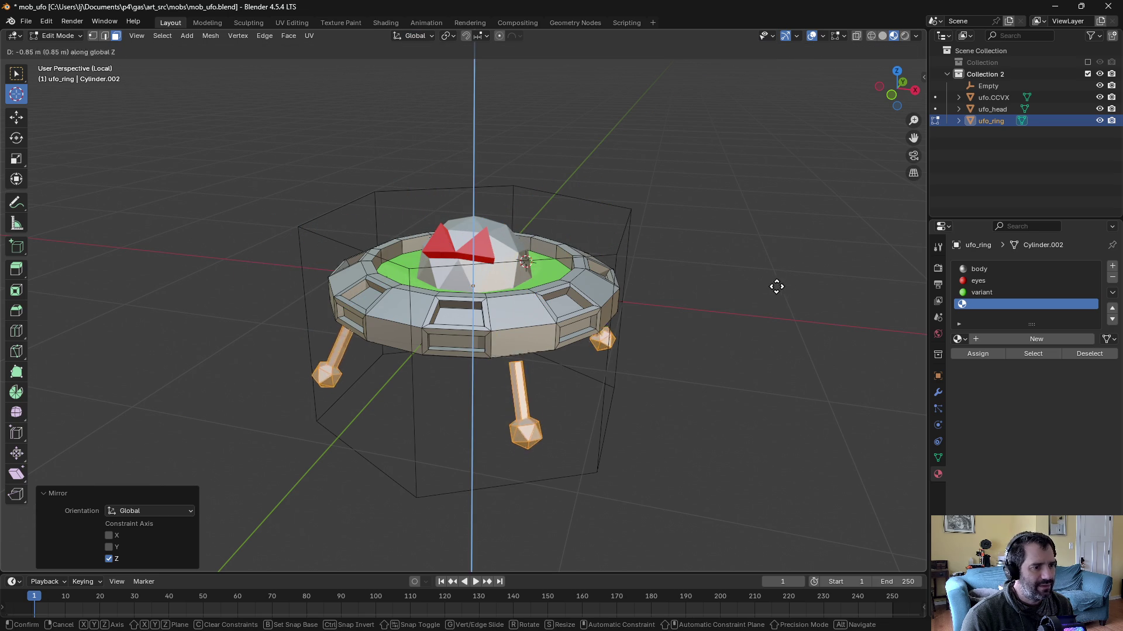
pyautogui.click(781, 276)
pyautogui.press('g')
pyautogui.press('z')
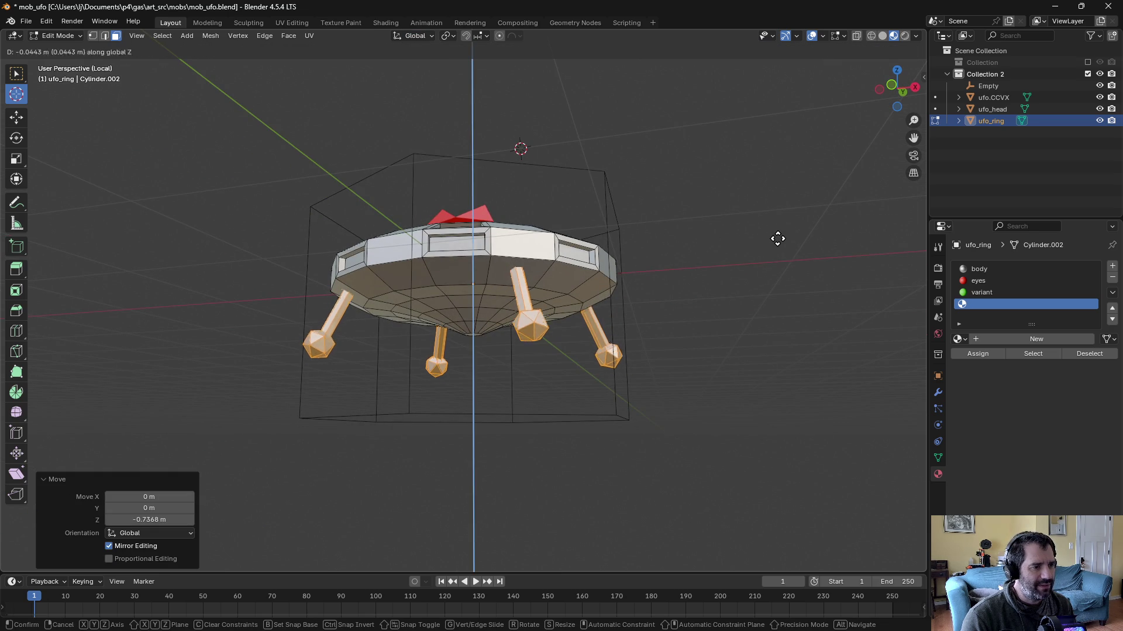
pyautogui.rightClick(782, 233)
pyautogui.press('Tab')
pyautogui.moveTo(736, 230)
pyautogui.mouseDown()
pyautogui.moveTo(810, 253)
pyautogui.moveTo(876, 255)
pyautogui.moveTo(877, 226)
pyautogui.moveTo(732, 243)
pyautogui.moveTo(732, 273)
pyautogui.moveTo(760, 272)
pyautogui.mouseUp()
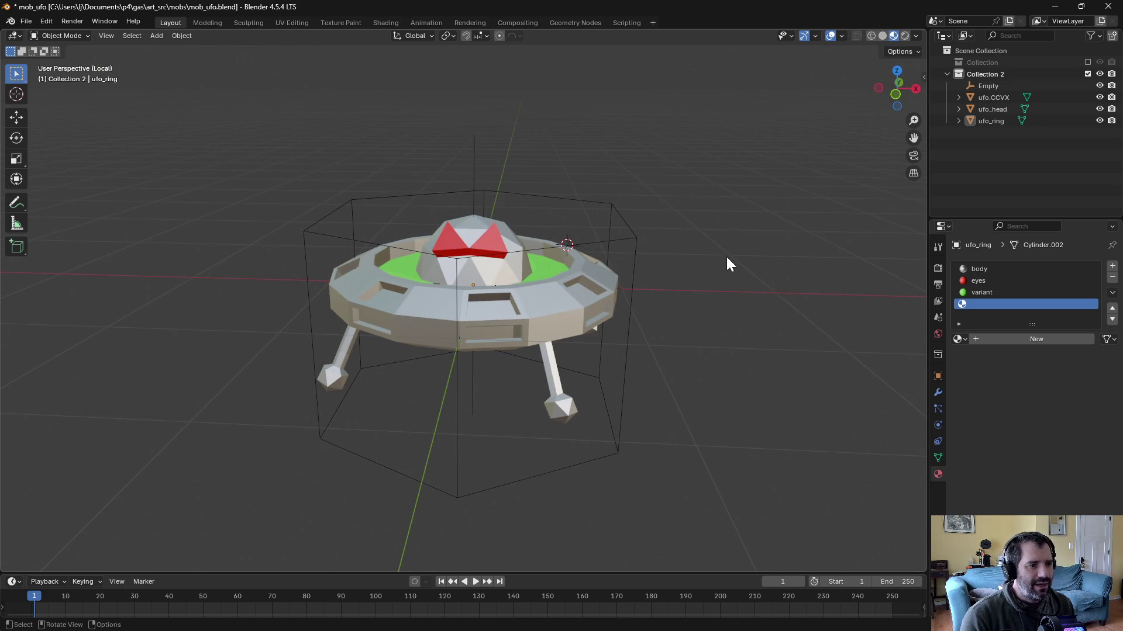
# Step: Re-export the legged UFO over mob_ufo.fbx, view the legs in Unity, and start Play mode
pyautogui.click(25, 20)
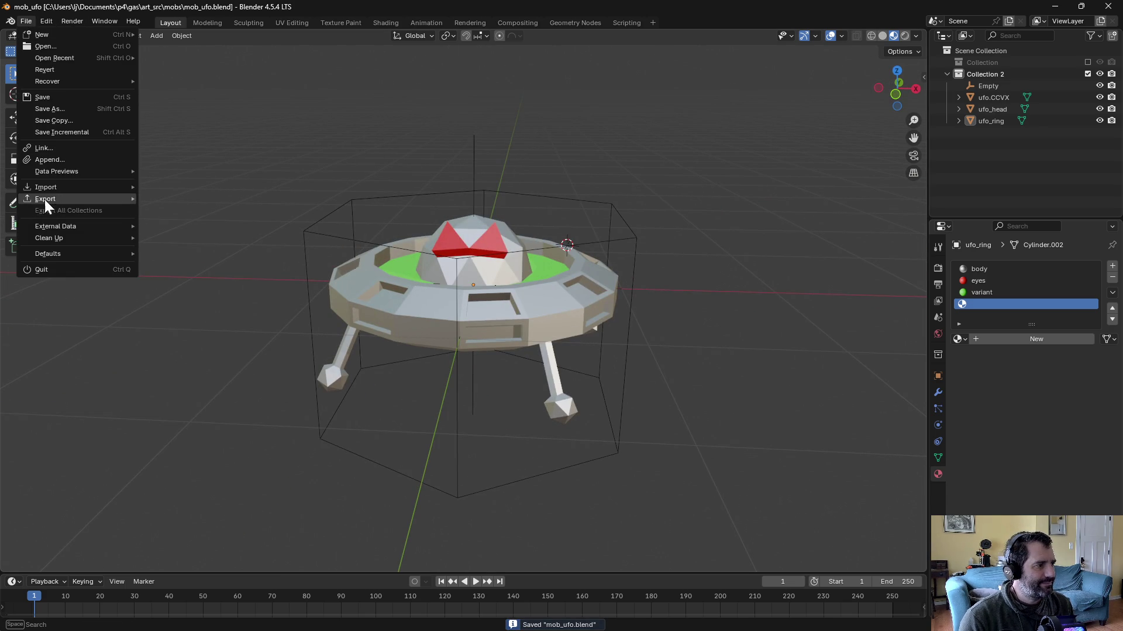
pyautogui.moveTo(44, 199)
pyautogui.click(184, 304)
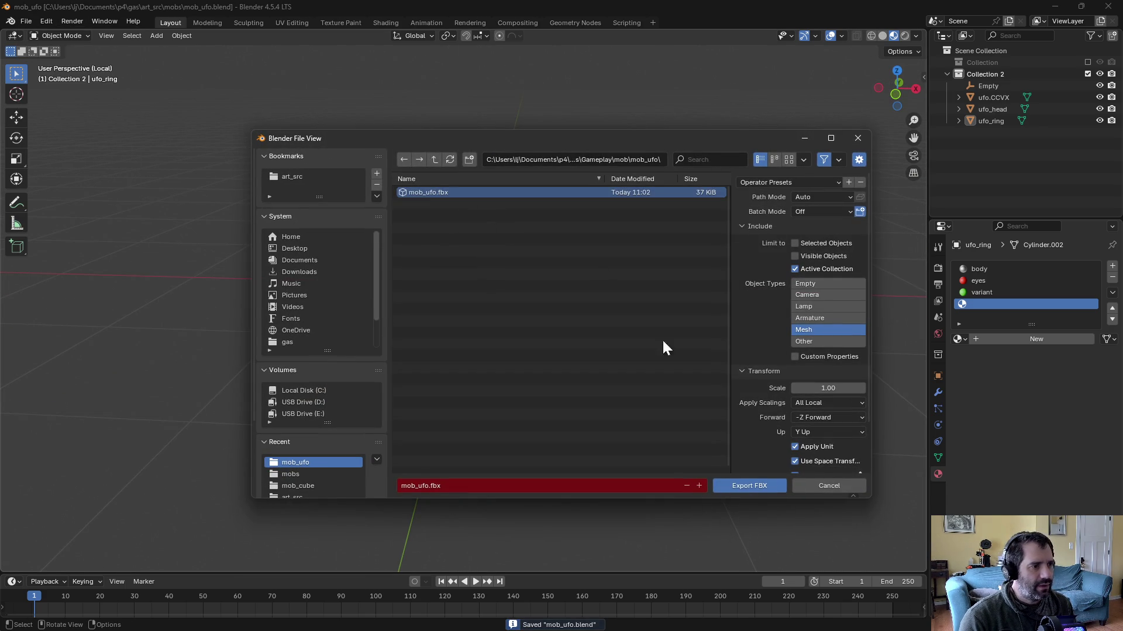
pyautogui.click(763, 486)
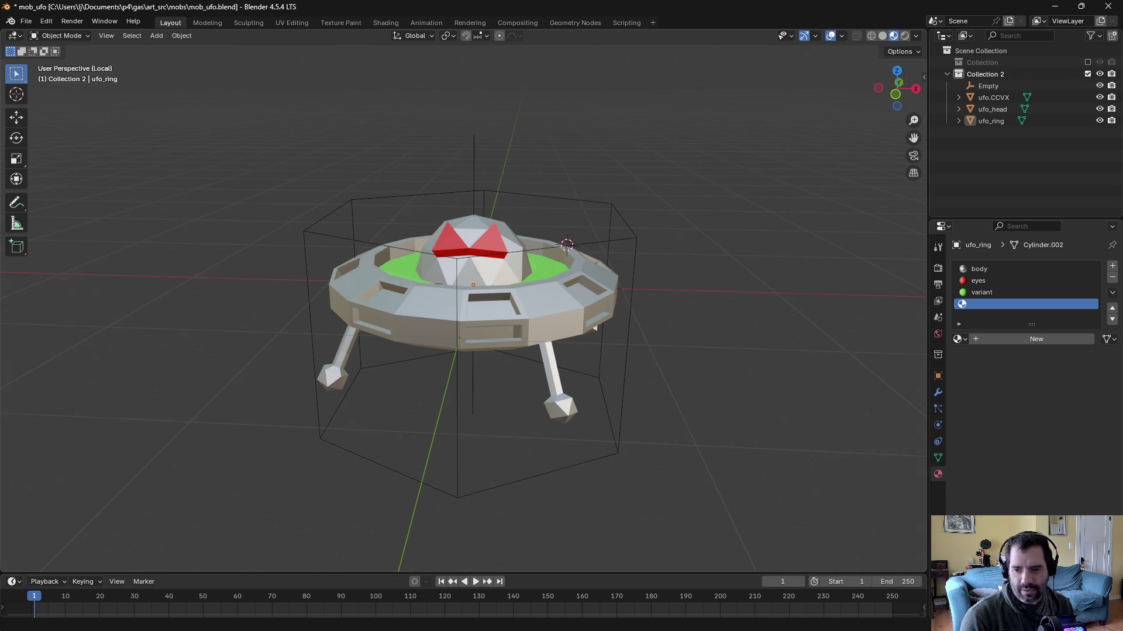
pyautogui.hotkey('alt', 'Tab')
pyautogui.moveTo(745, 299); pyautogui.dragTo(584, 166)
pyautogui.click(618, 40)
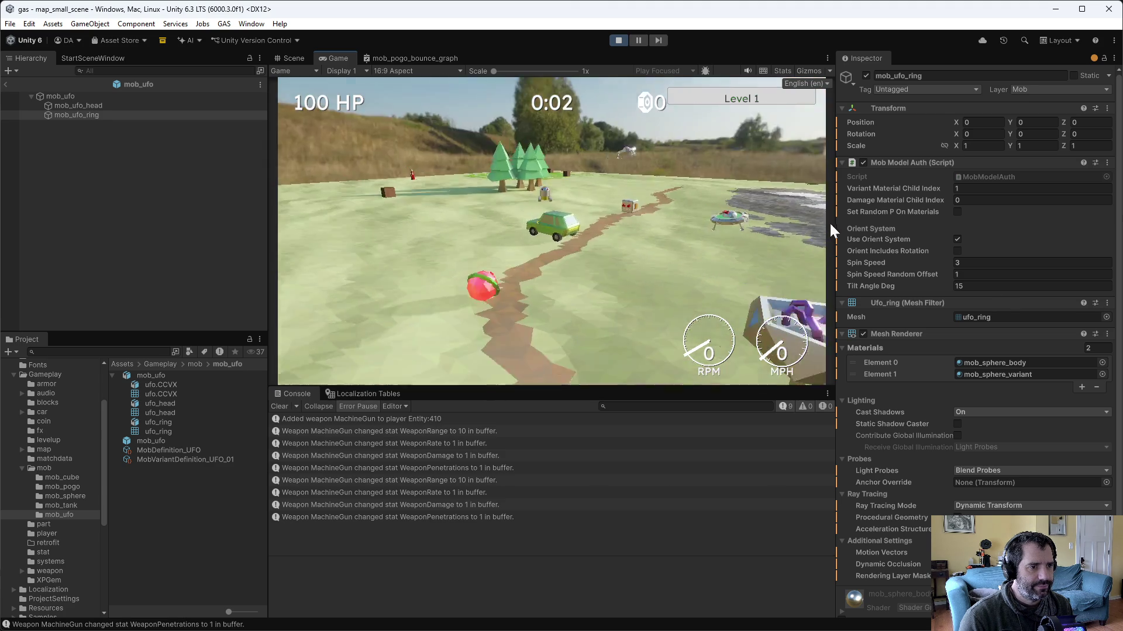
# Step: Drive the test run, stop Play mode, and show the StartSceneWindow panel
pyautogui.press('w')
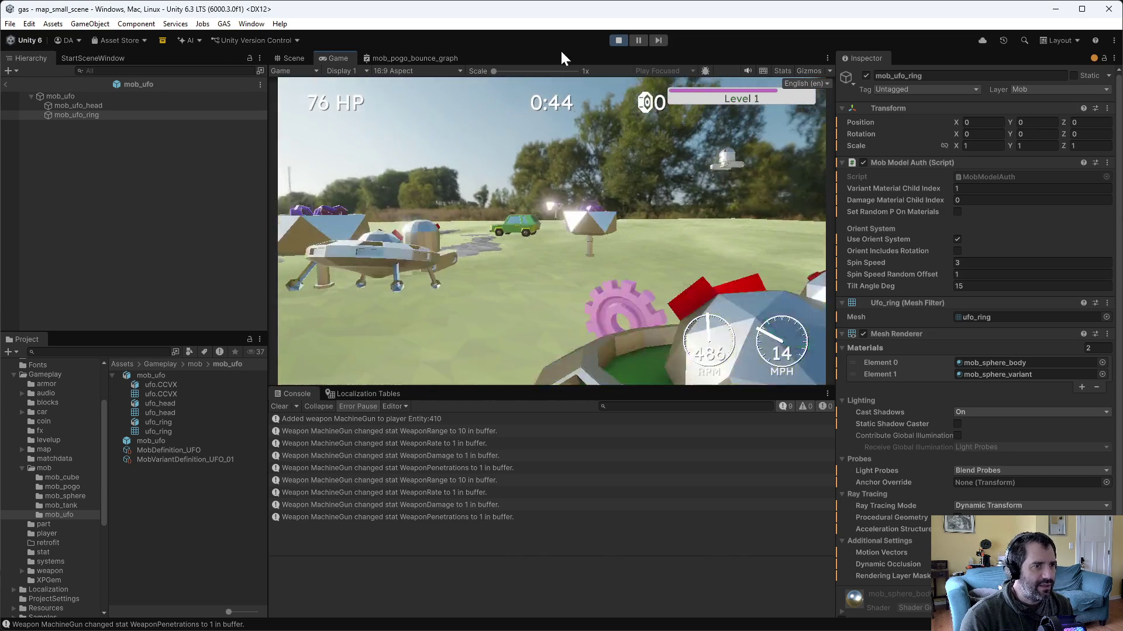
pyautogui.click(618, 39)
pyautogui.click(92, 58)
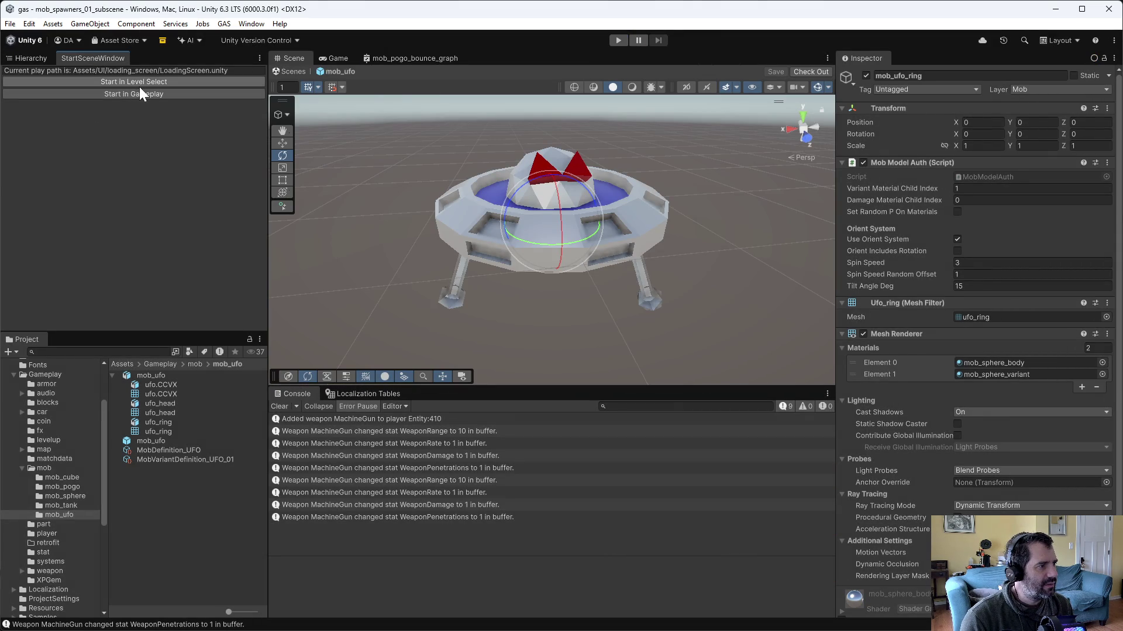
# Step: Start play from Level Select, choose map_03, and drive until the retrofit screen appears
pyautogui.click(137, 80)
pyautogui.click(616, 39)
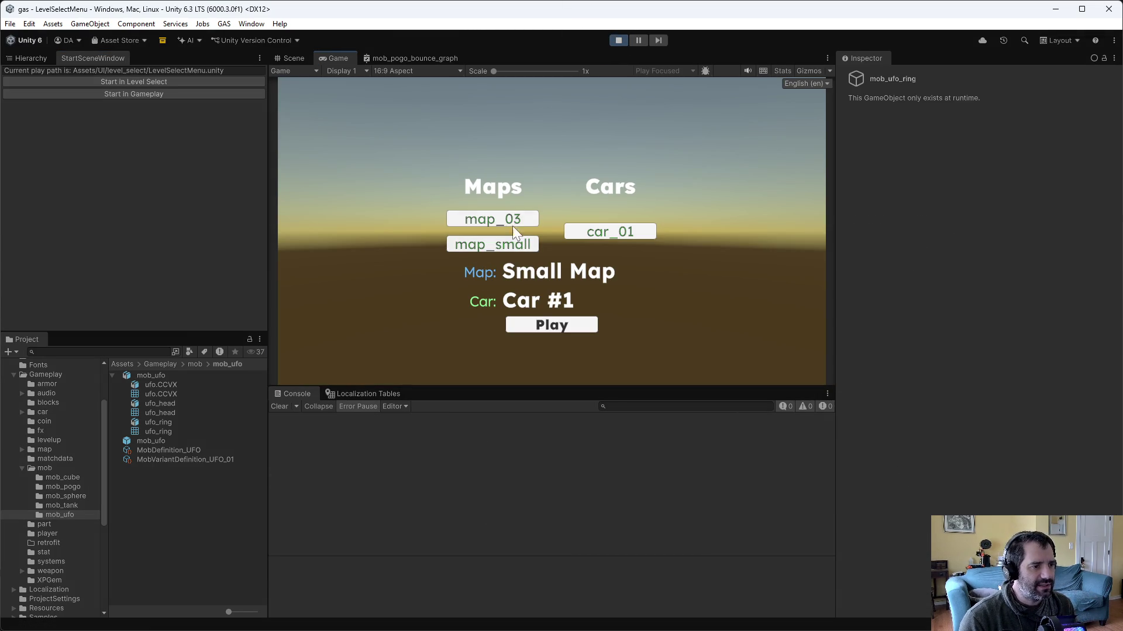
pyautogui.click(550, 326)
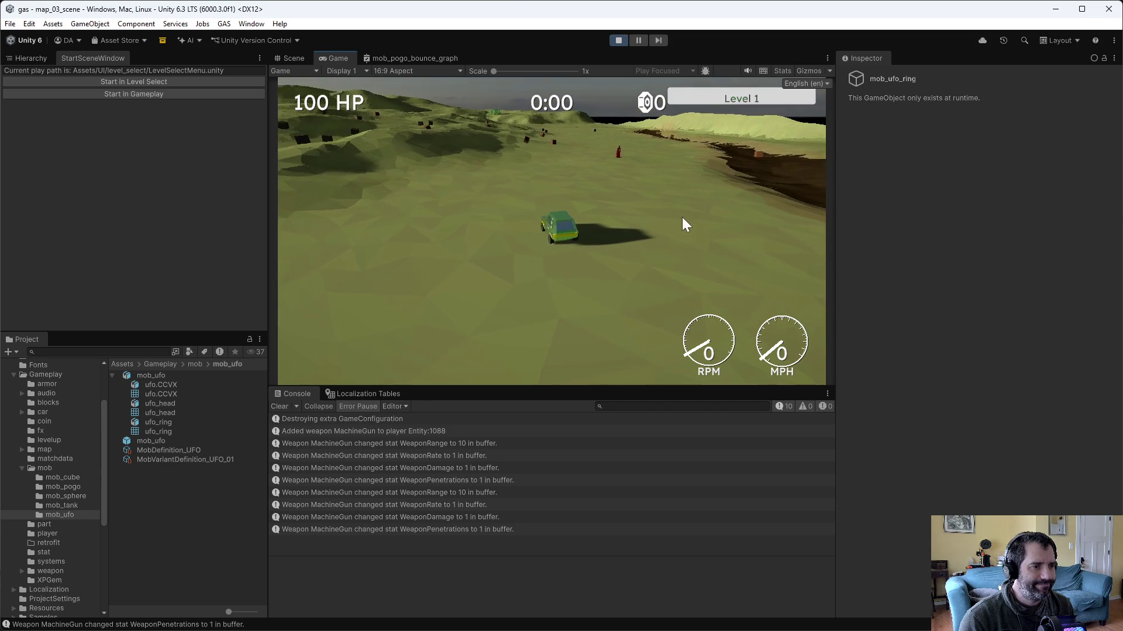
pyautogui.press('w')
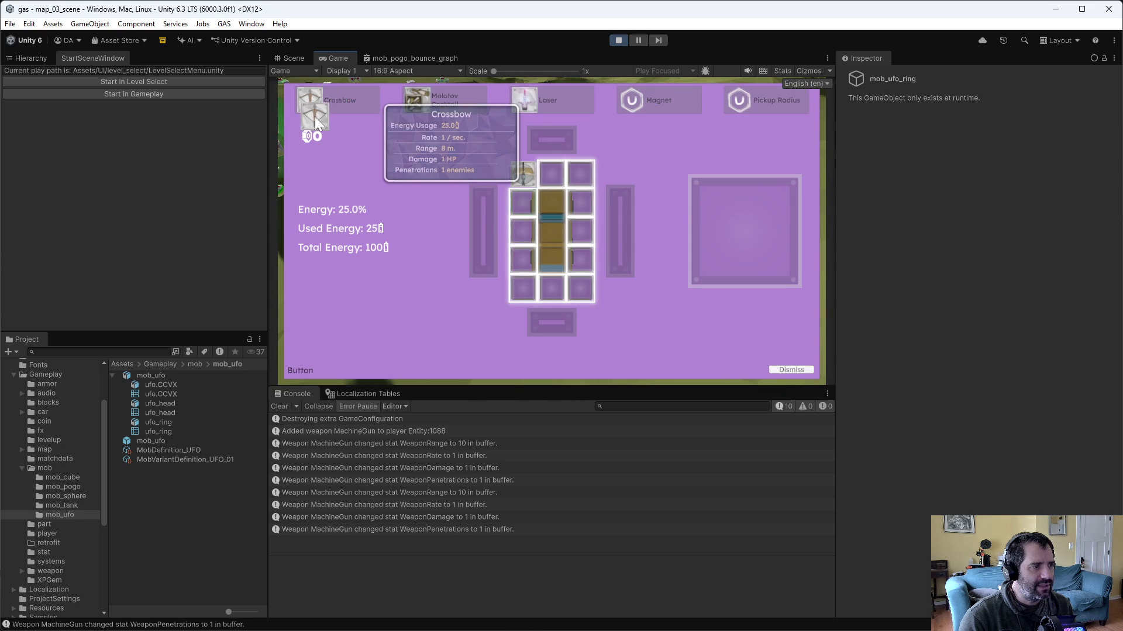
# Step: Drag the Laser card from the retrofit bar into the car's slot grid
pyautogui.moveTo(537, 100); pyautogui.dragTo(560, 305)
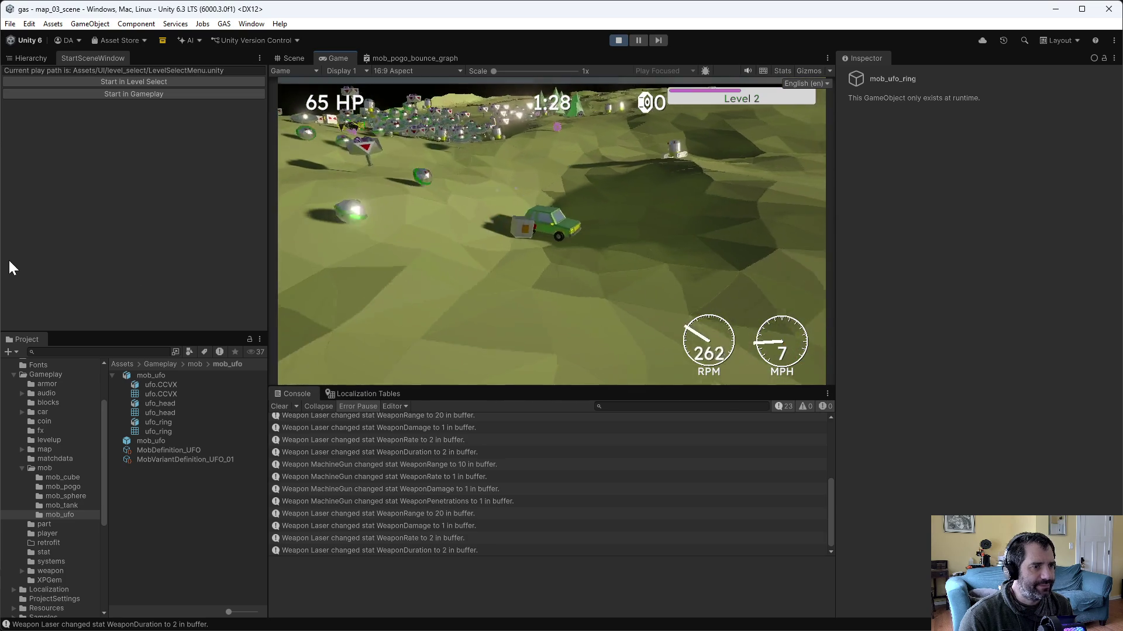
# Step: Turn on the Stats overlay, add a second Laser, play to game over, then exit Play mode
pyautogui.click(778, 71)
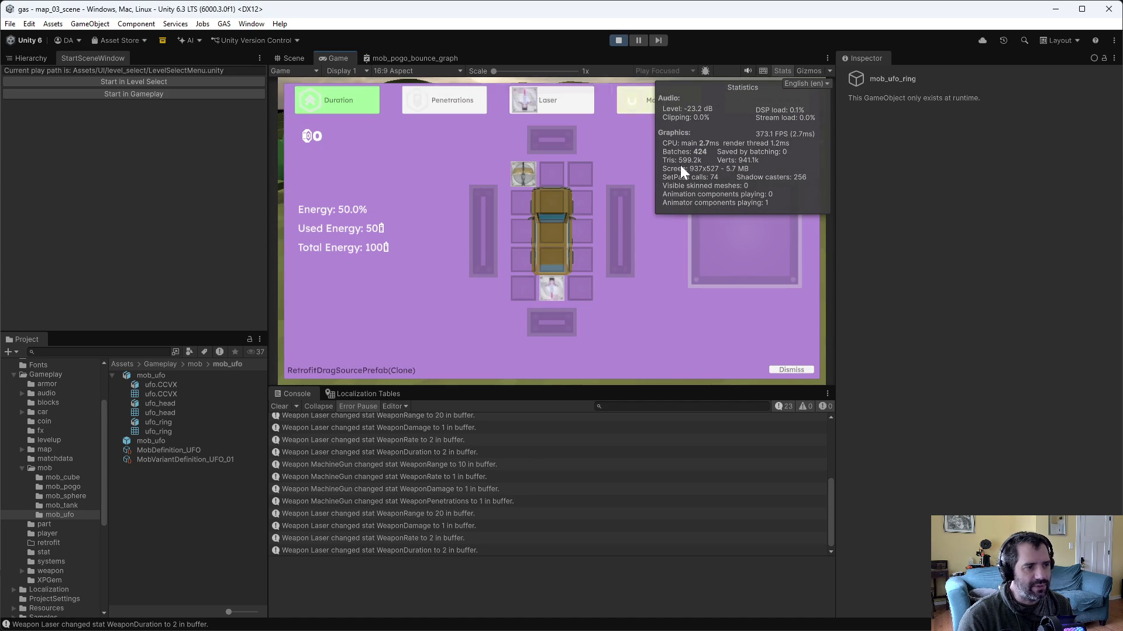
pyautogui.moveTo(546, 106); pyautogui.dragTo(585, 283)
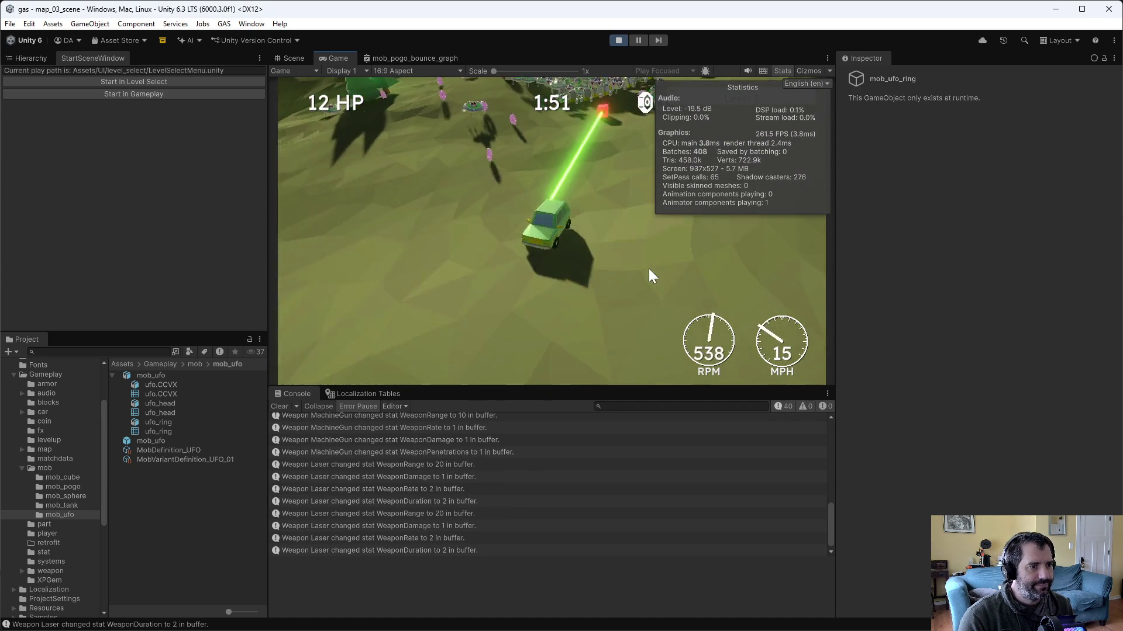
pyautogui.press('w')
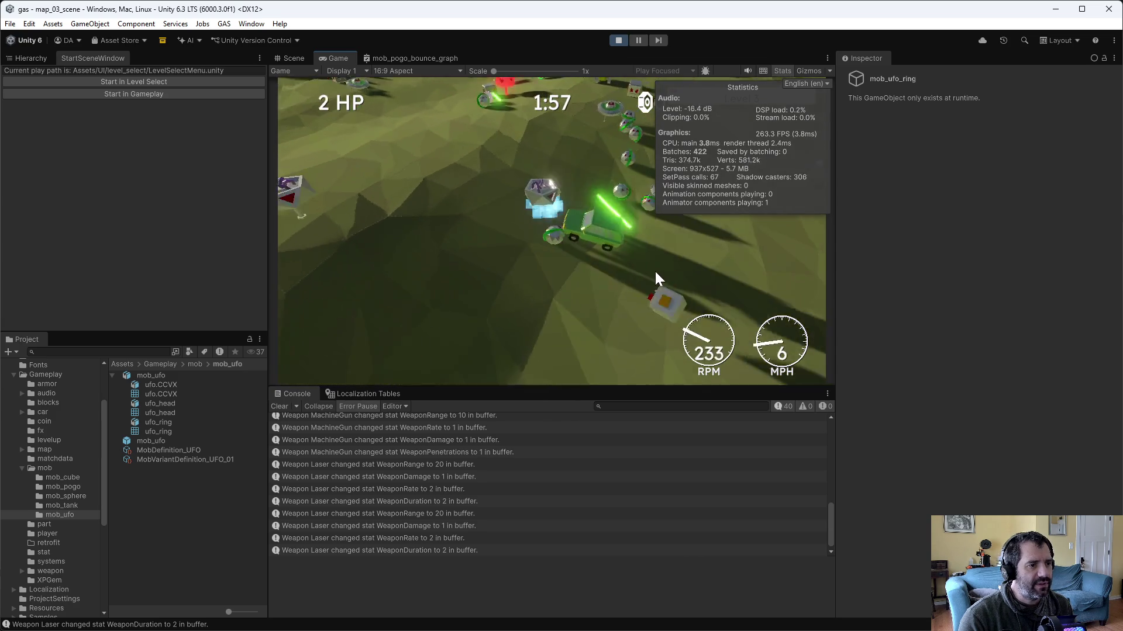
pyautogui.click(542, 279)
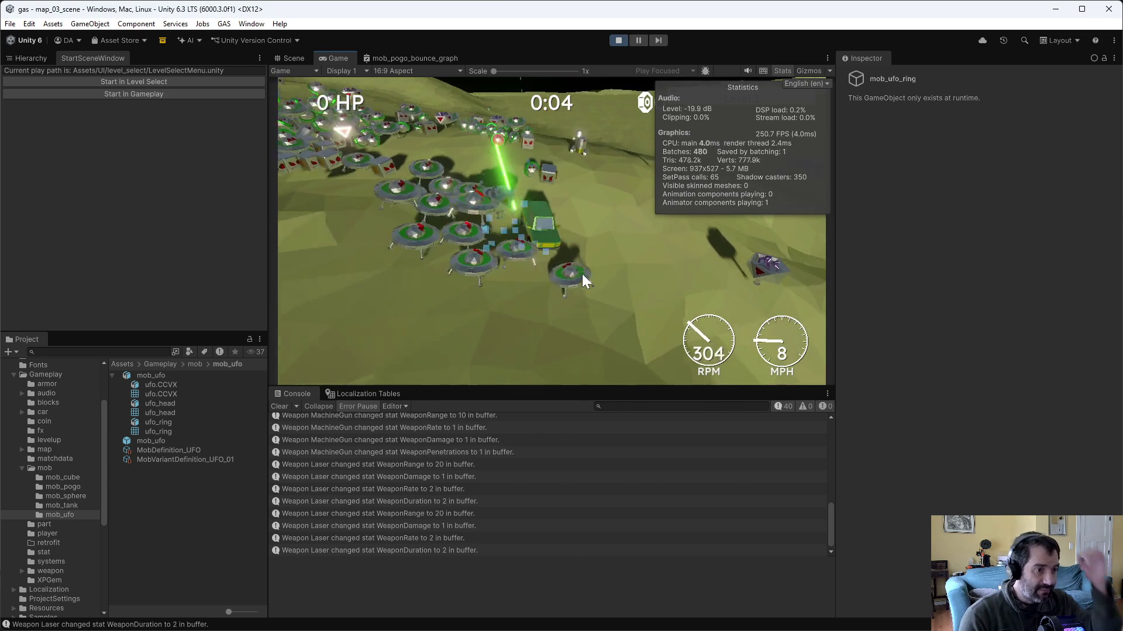
pyautogui.click(618, 39)
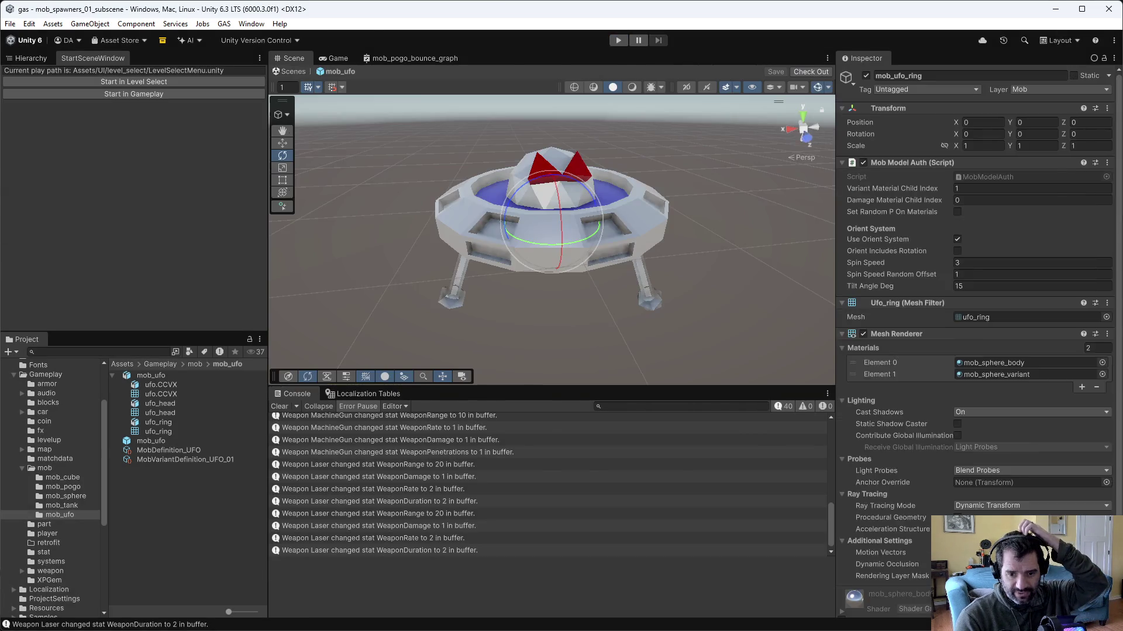
pyautogui.hotkey('alt', 'Tab')
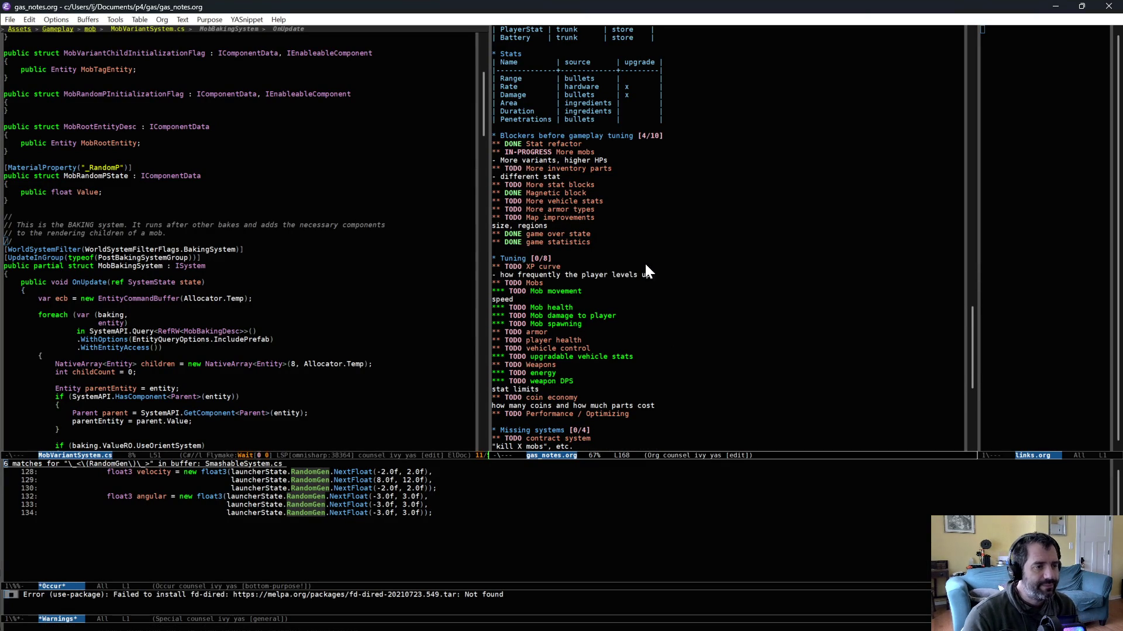
pyautogui.click(619, 218)
pyautogui.click(642, 248)
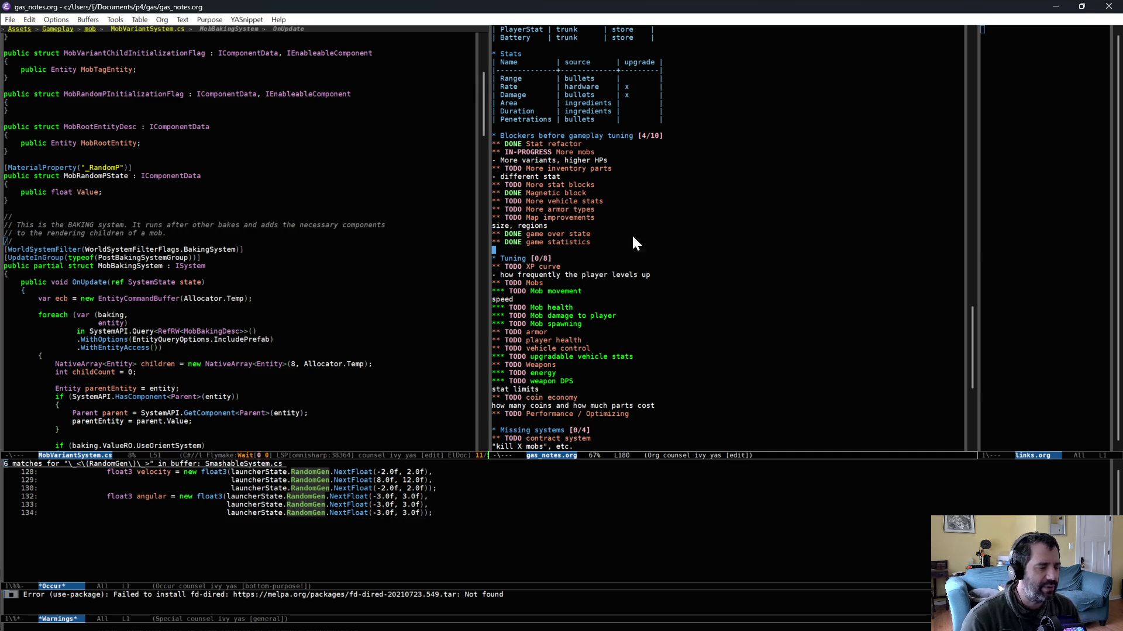
pyautogui.click(638, 267)
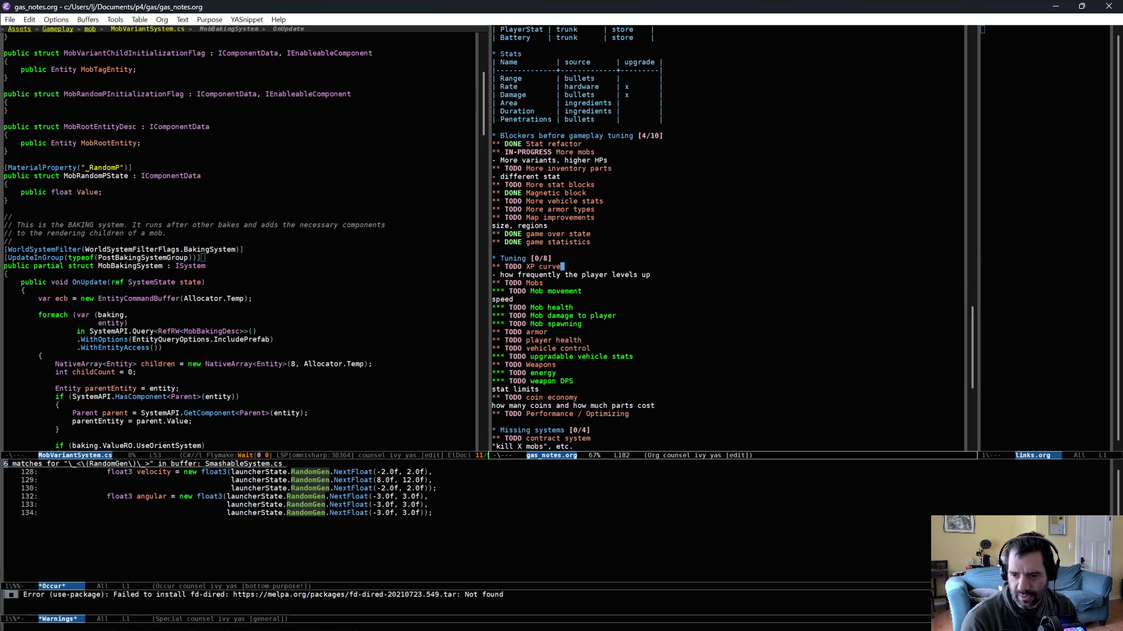
# Step: Inspect the legged UFO in Blender from underneath and from the side, then bring up P4V
pyautogui.hotkey('alt', 'Tab')
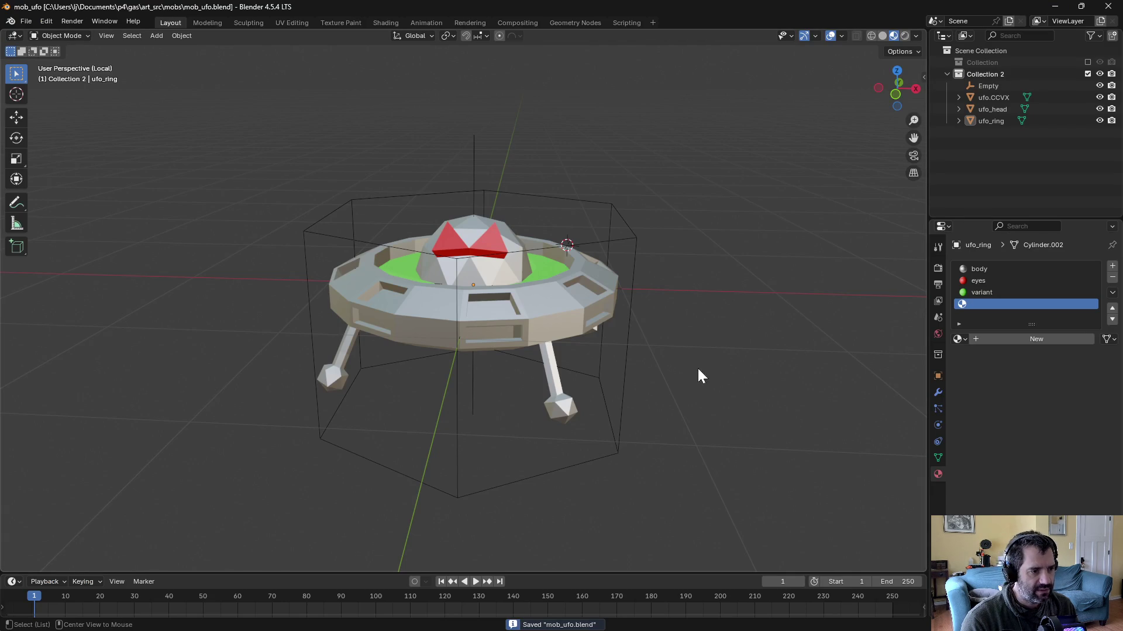
pyautogui.moveTo(733, 347); pyautogui.dragTo(737, 284)
pyautogui.moveTo(591, 277)
pyautogui.mouseDown()
pyautogui.moveTo(633, 304)
pyautogui.moveTo(622, 310)
pyautogui.moveTo(637, 304)
pyautogui.moveTo(539, 324)
pyautogui.moveTo(609, 326)
pyautogui.moveTo(642, 371)
pyautogui.moveTo(701, 350)
pyautogui.mouseUp()
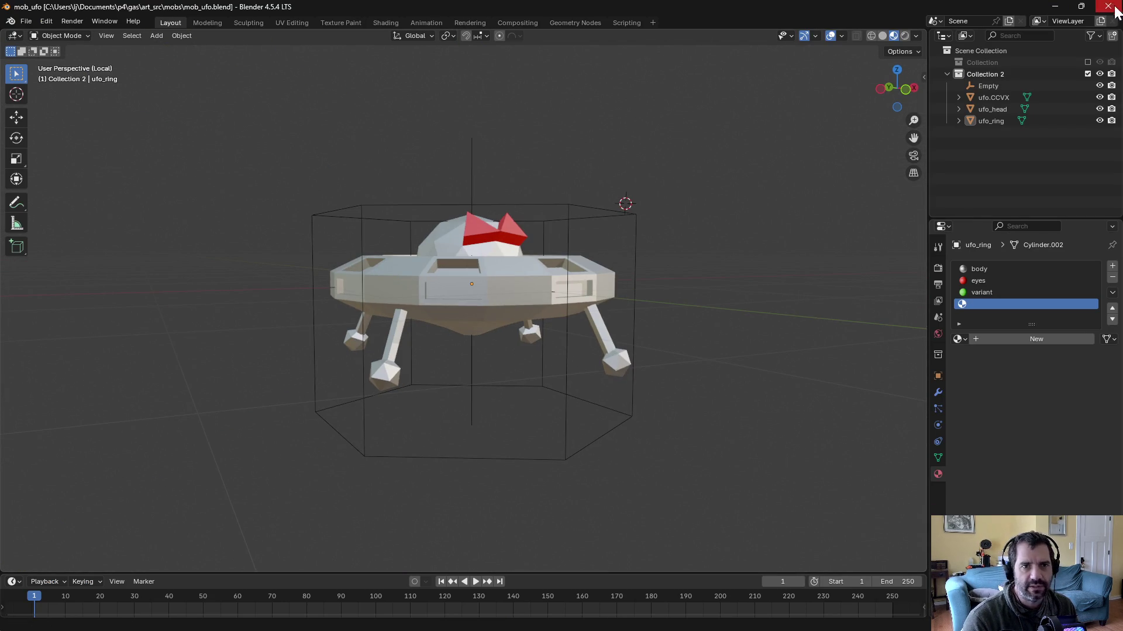
pyautogui.hotkey('alt', 'Tab')
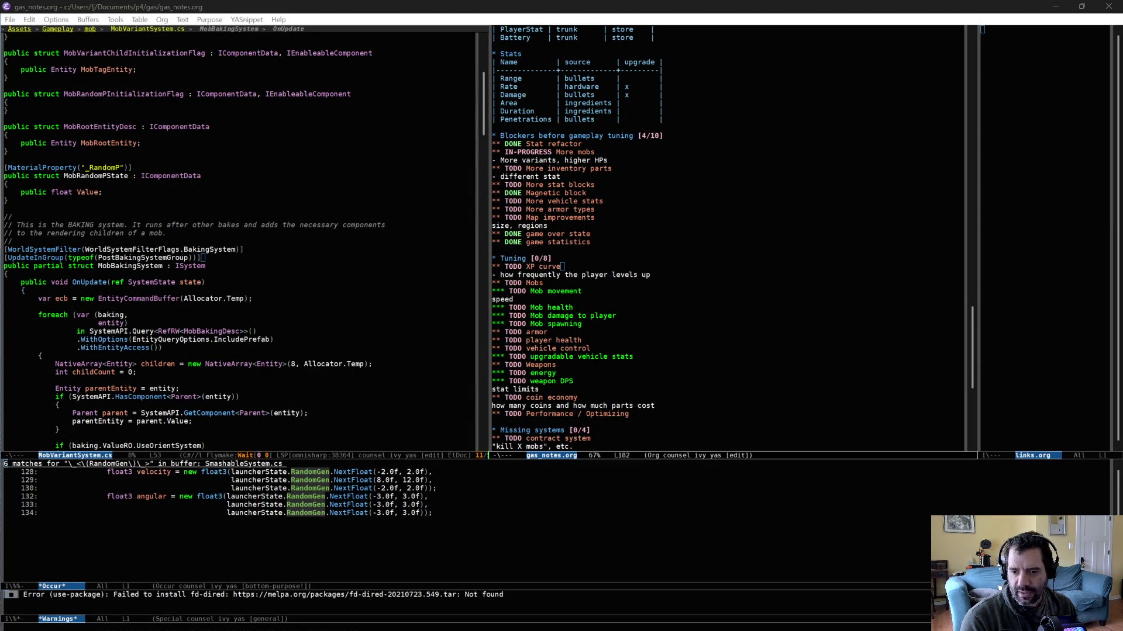
pyautogui.hotkey('alt', 'Tab')
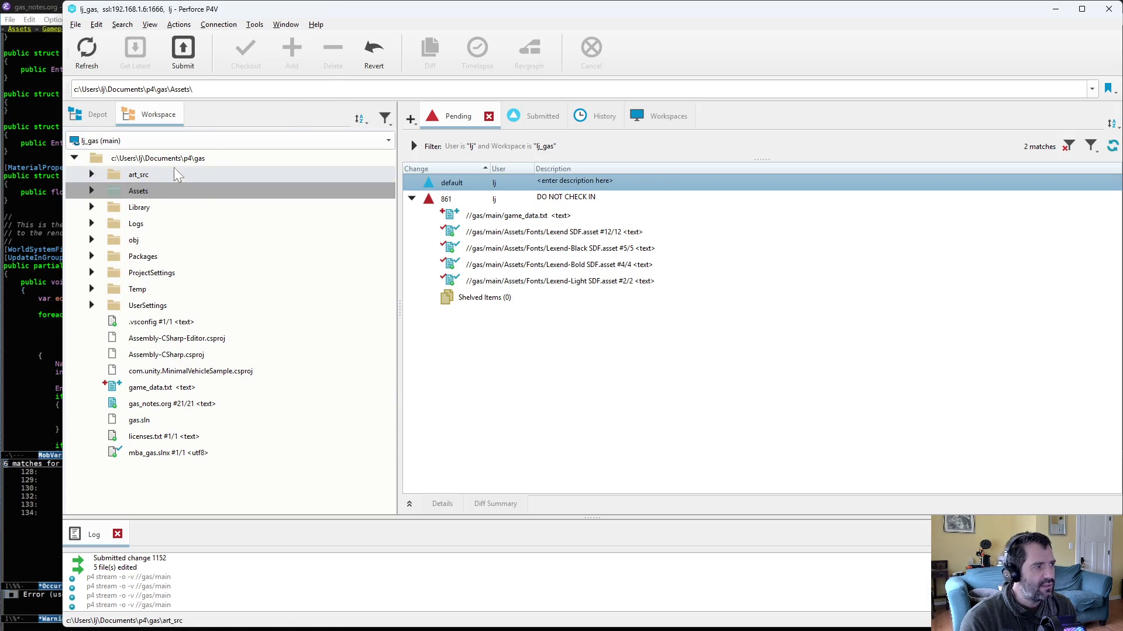
# Step: Reconcile offline work on the workspace root and diff gas_notes.org against the depot version
pyautogui.rightClick(167, 158)
pyautogui.click(246, 164)
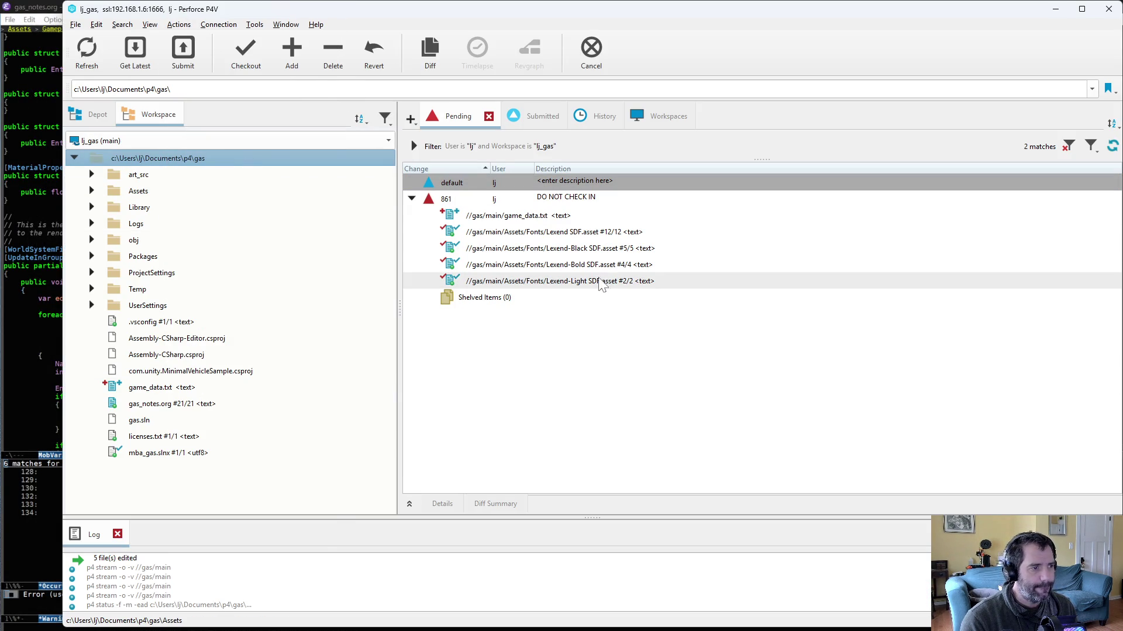
pyautogui.click(268, 533)
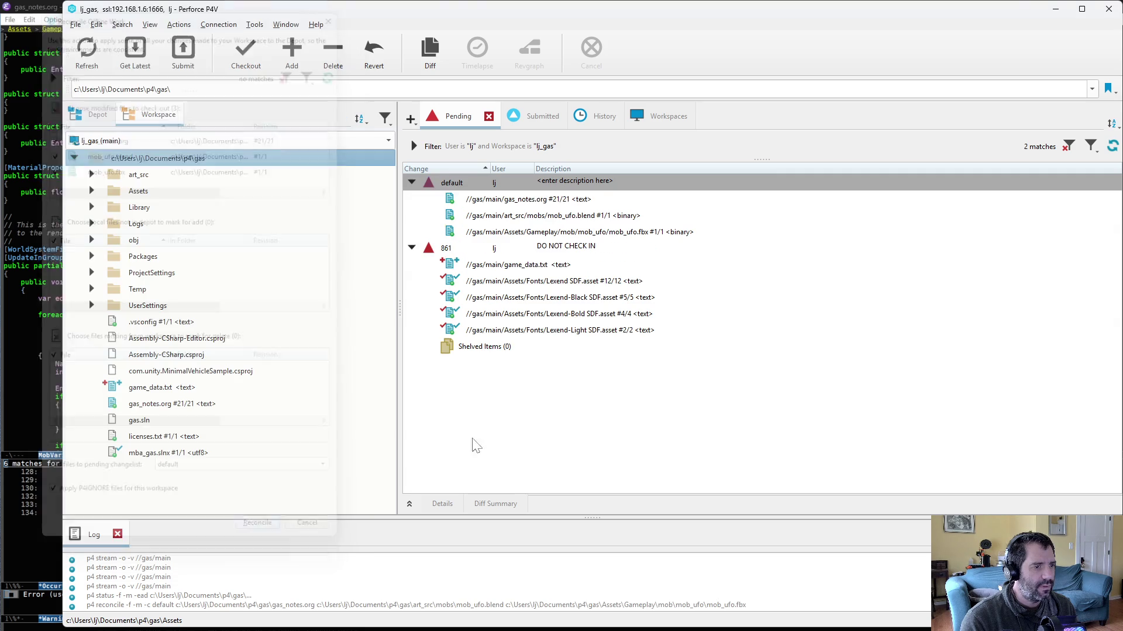
pyautogui.doubleClick(529, 199)
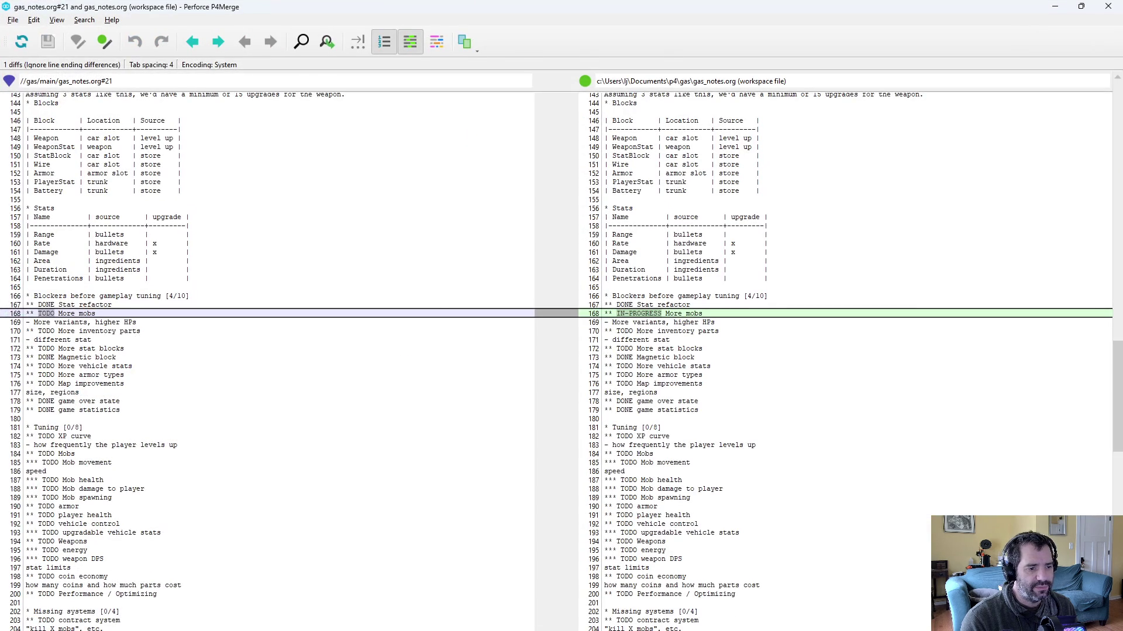
pyautogui.hotkey('alt', 'F4')
# Step: Submit the default changelist with the UFO blend, FBX and notes files as change 1153
pyautogui.doubleClick(464, 173)
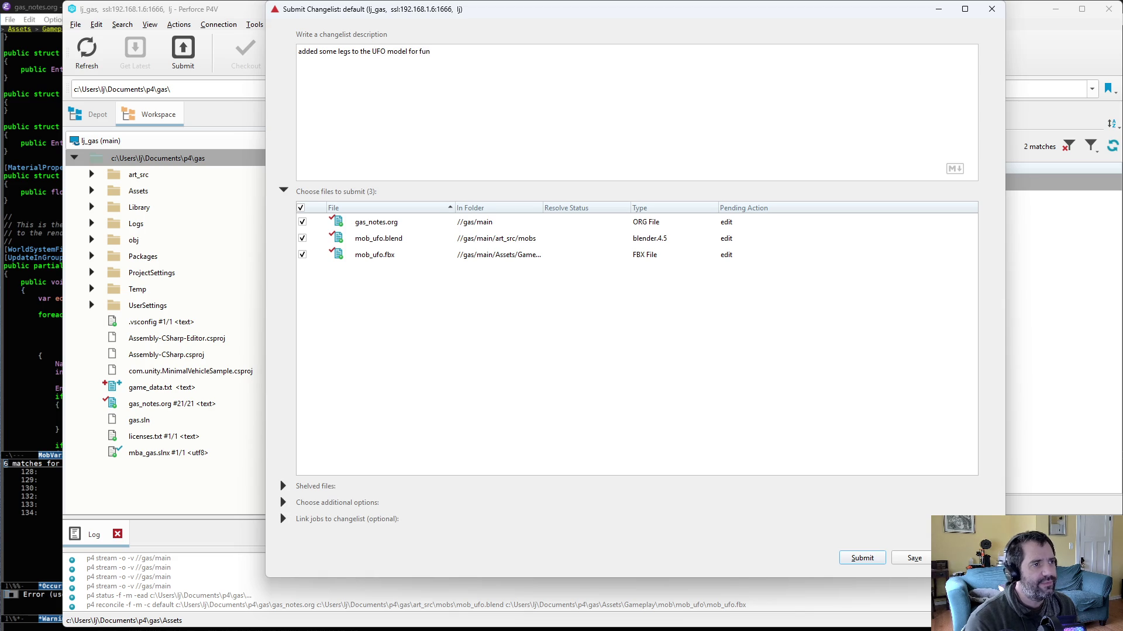
pyautogui.click(850, 559)
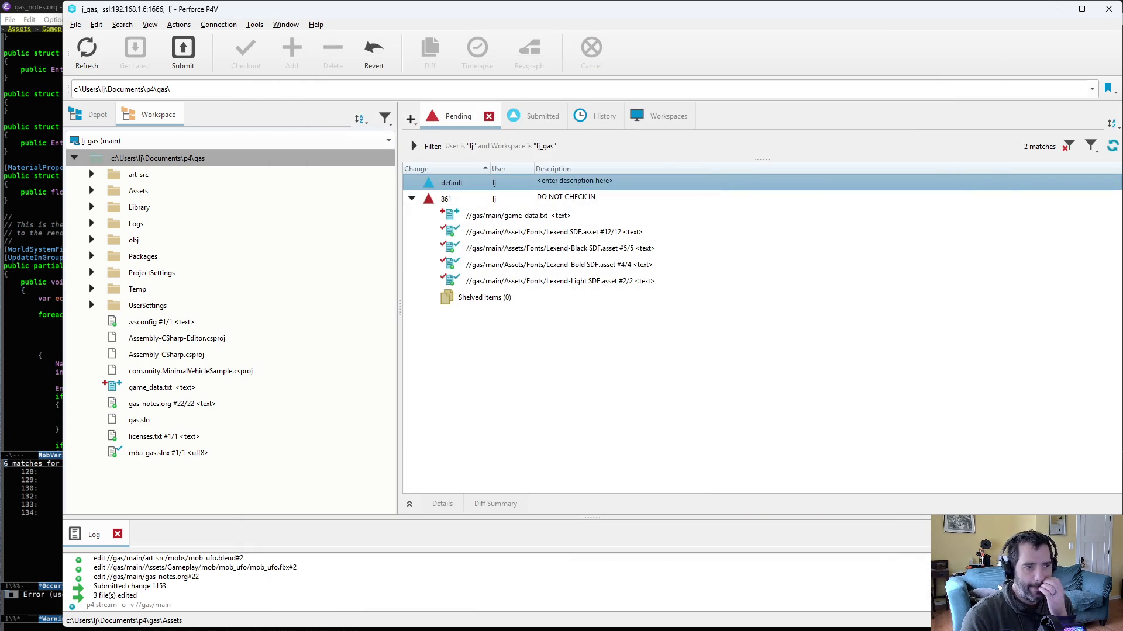
pyautogui.hotkey('alt', 'Tab')
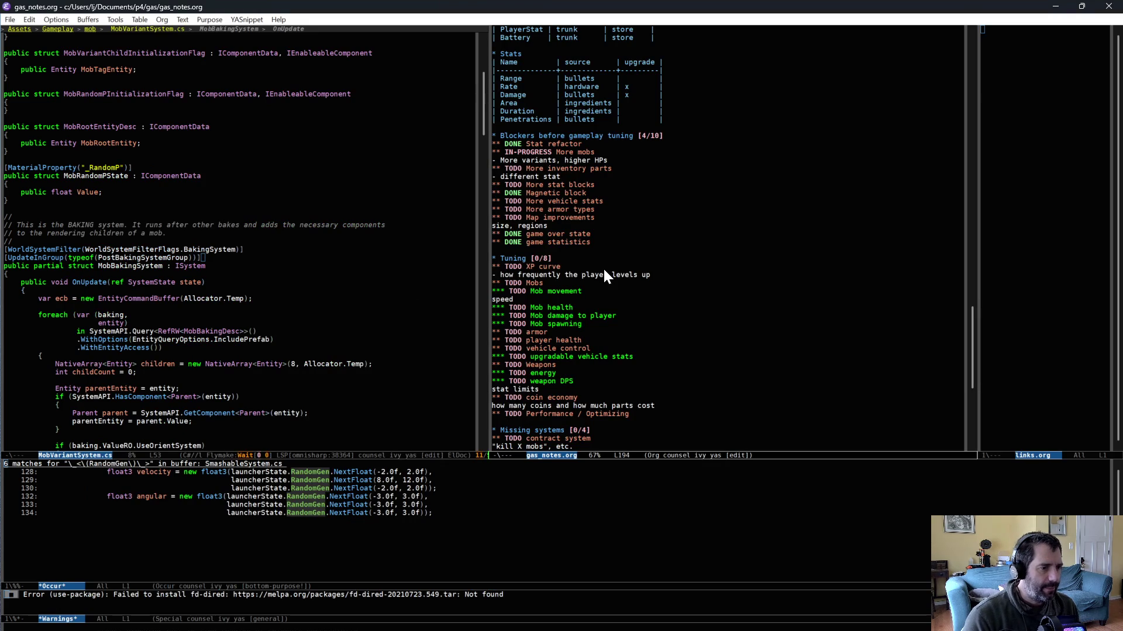
# Step: Open MobSpawnerSystem.cs, scroll to the SetComponent call and start an rg search for MobSpawningInState
pyautogui.hotkey('ctrl', 'x')
pyautogui.hotkey('ctrl', 'f')
pyautogui.write('mobsp')
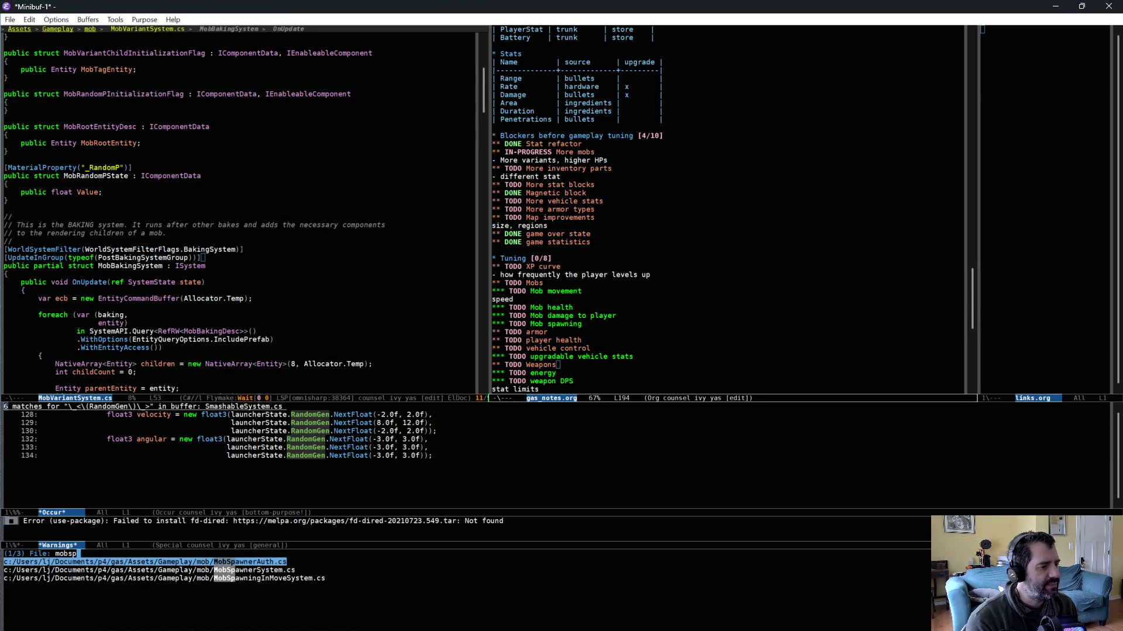
pyautogui.press('Return')
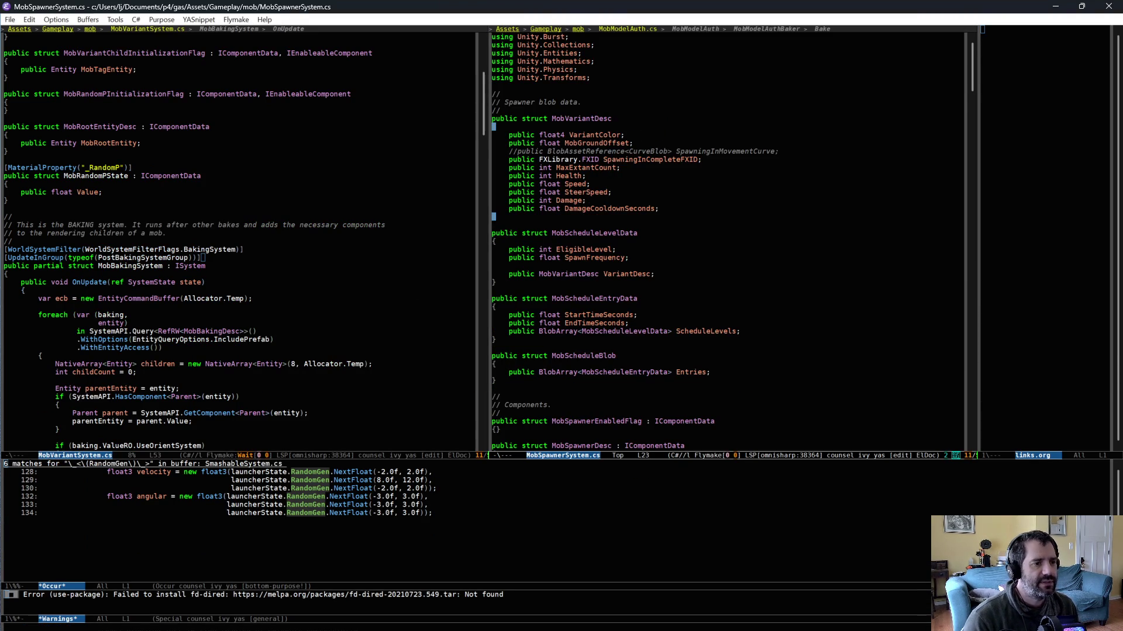
pyautogui.scroll(-7, 647, 295)
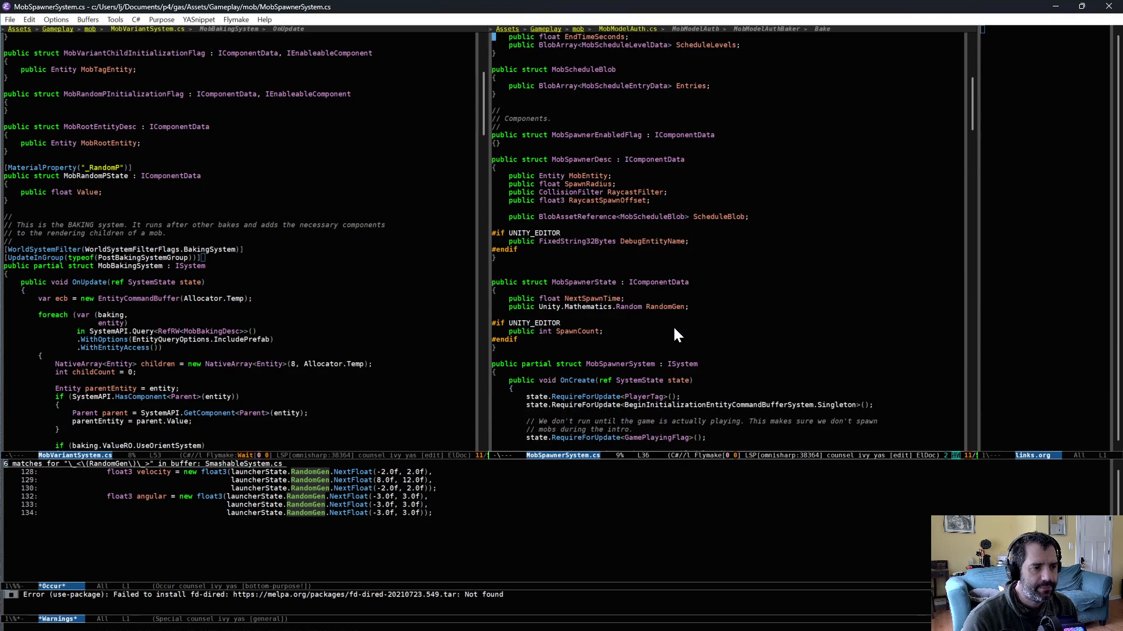
pyautogui.scroll(-4, 677, 335)
pyautogui.scroll(-4, 675, 333)
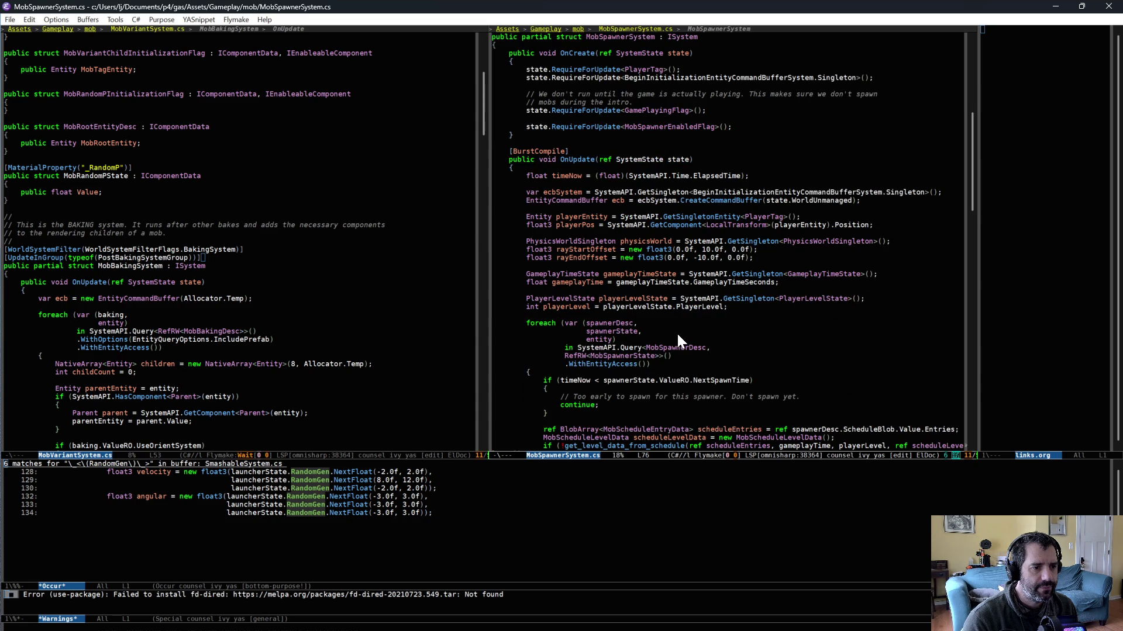
pyautogui.scroll(-3, 678, 331)
pyautogui.scroll(-6, 683, 331)
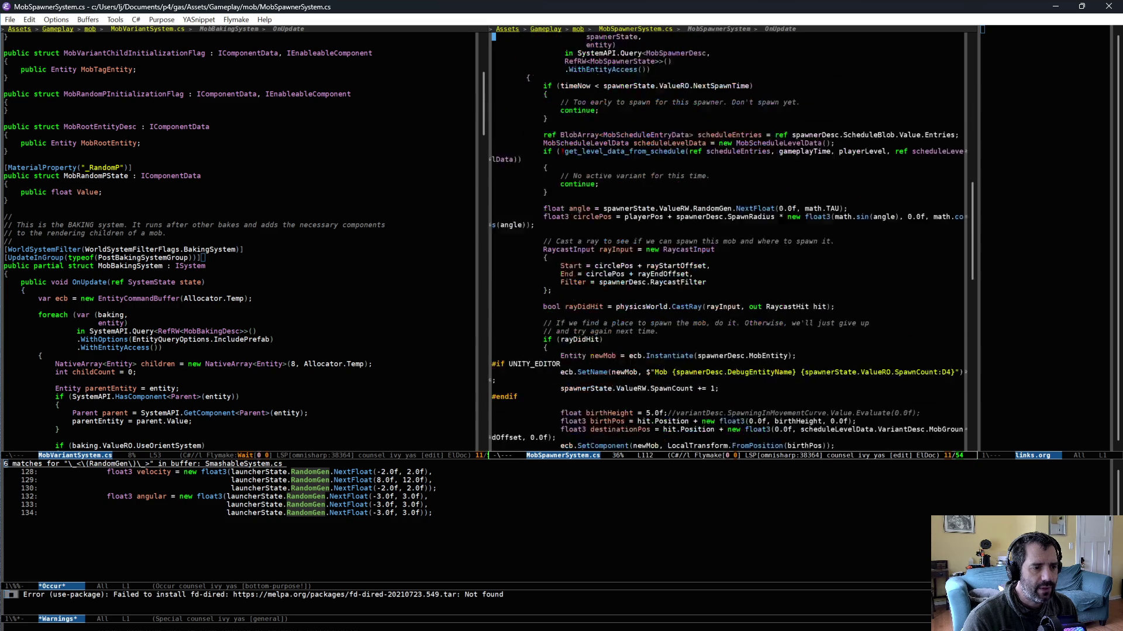
pyautogui.scroll(-3, 689, 342)
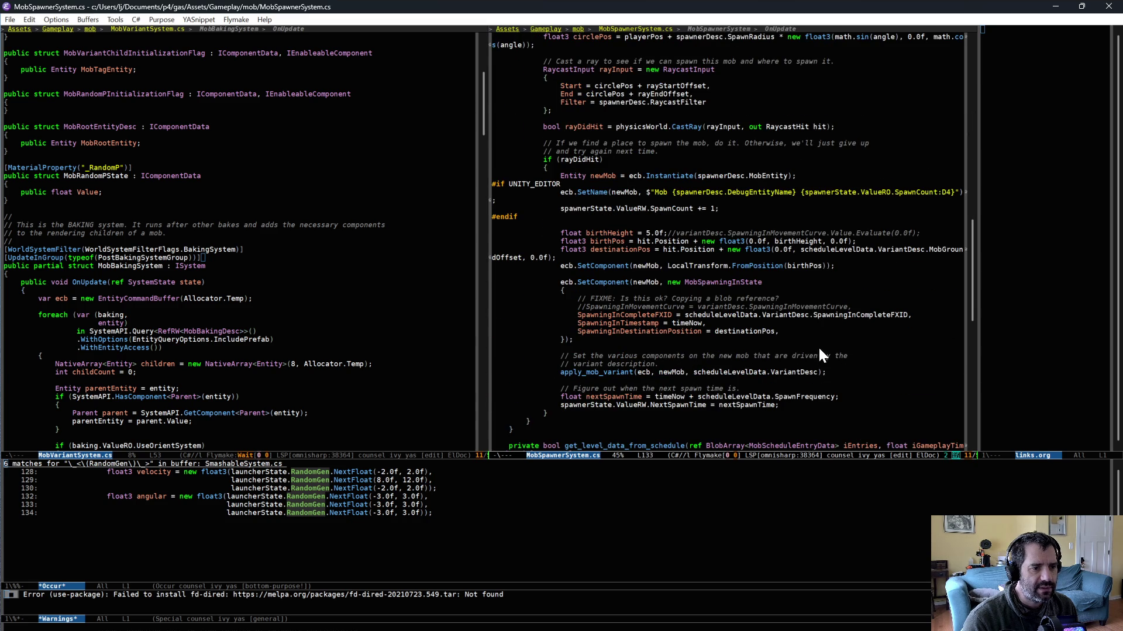
pyautogui.hotkey('ctrl', 'c')
# Step: List the MobSpawningInState matches and open its struct definition in MobSpawningInMoveSystem.cs
pyautogui.press('s')
pyautogui.press('d')
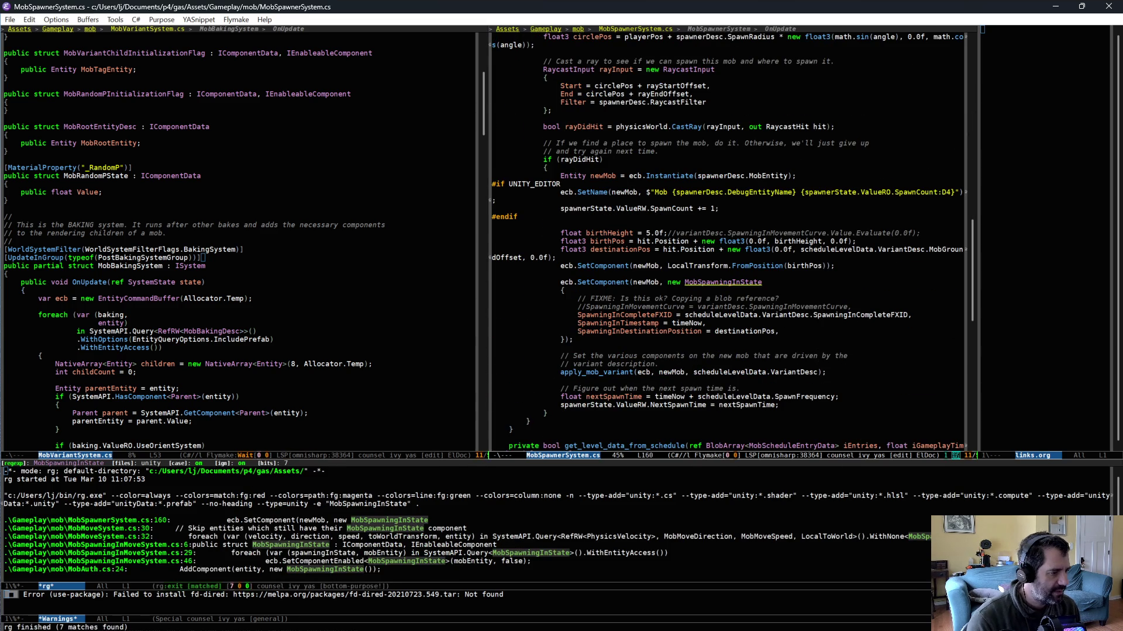
pyautogui.click(135, 546)
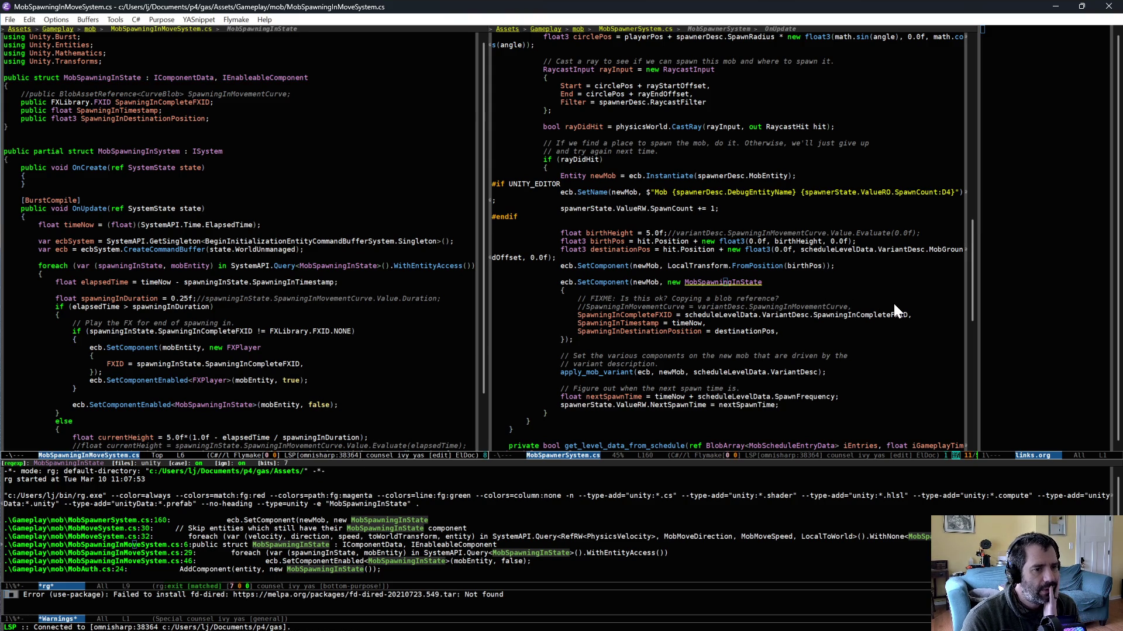
# Step: Move through the commented SpawningInMovementCurve line to variantDesc on the birthHeight line
pyautogui.click(898, 307)
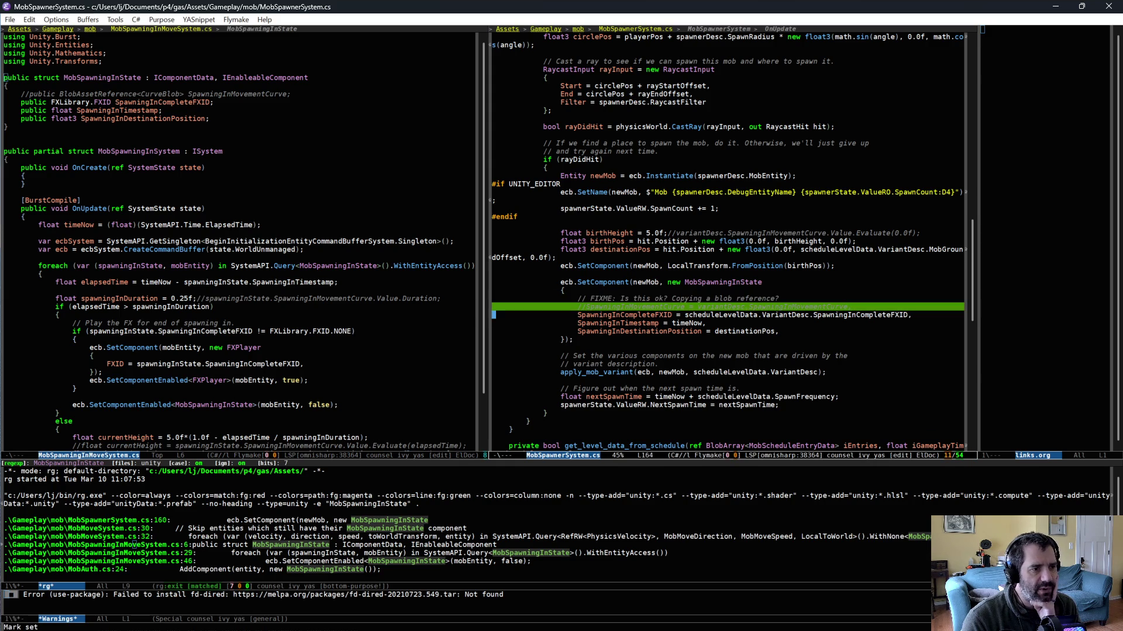
pyautogui.hotkey('ctrl', 'g')
pyautogui.press('Up')
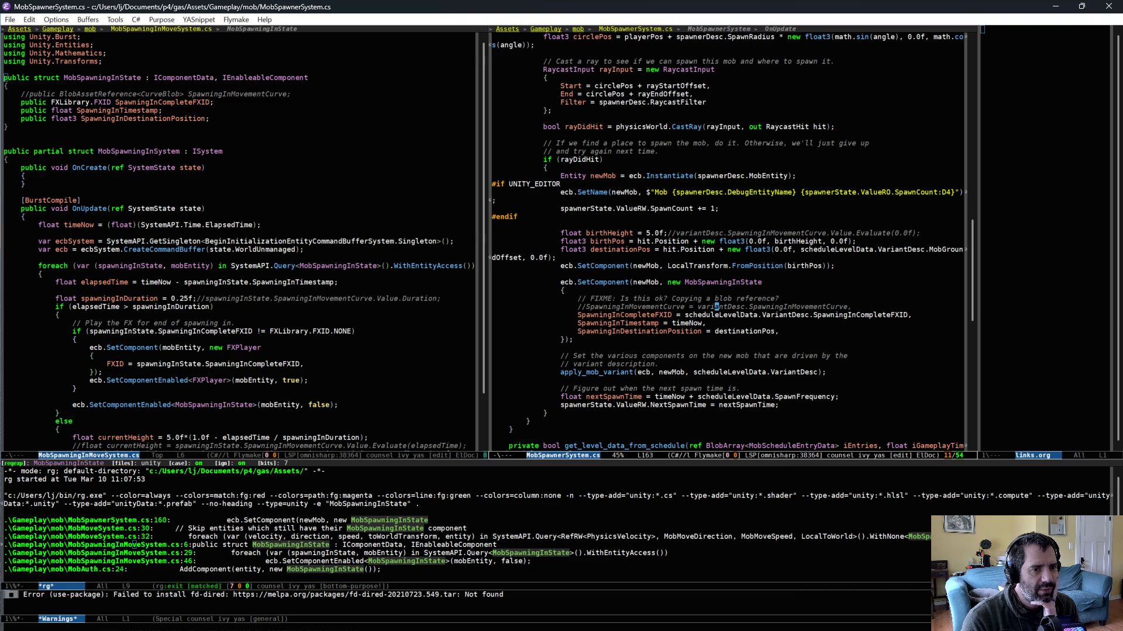
pyautogui.click(690, 232)
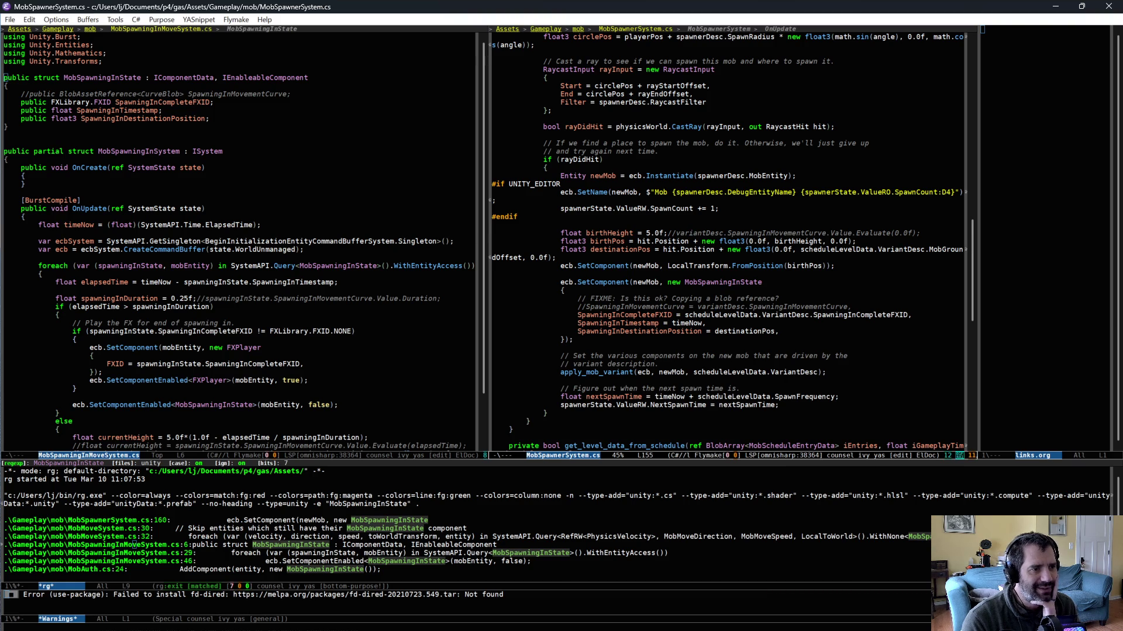
# Step: Scroll the spawner file up to the MobVariantDesc struct and its commented curve field
pyautogui.scroll(5, 770, 266)
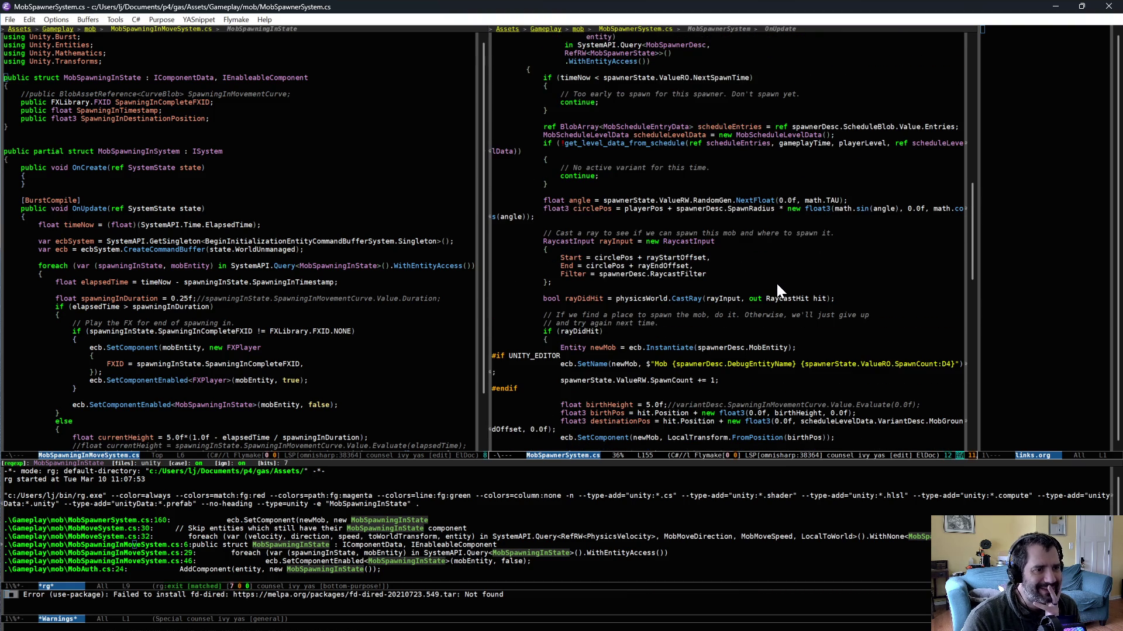
pyautogui.scroll(7, 776, 284)
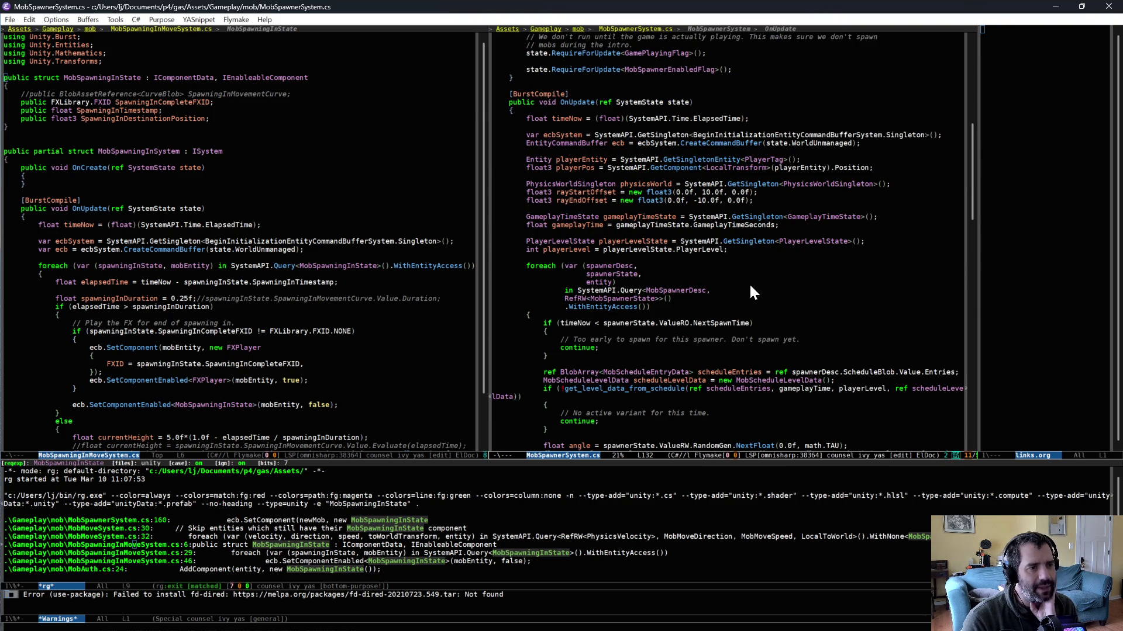
pyautogui.scroll(7, 748, 283)
pyautogui.scroll(4, 819, 262)
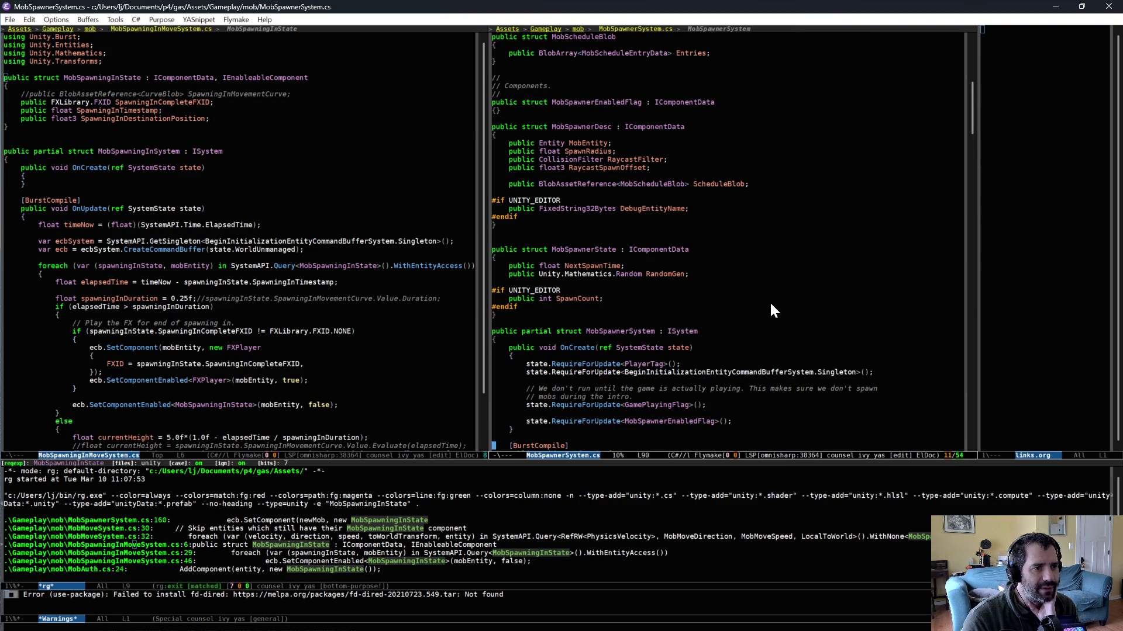
pyautogui.scroll(5, 772, 310)
pyautogui.scroll(6, 771, 304)
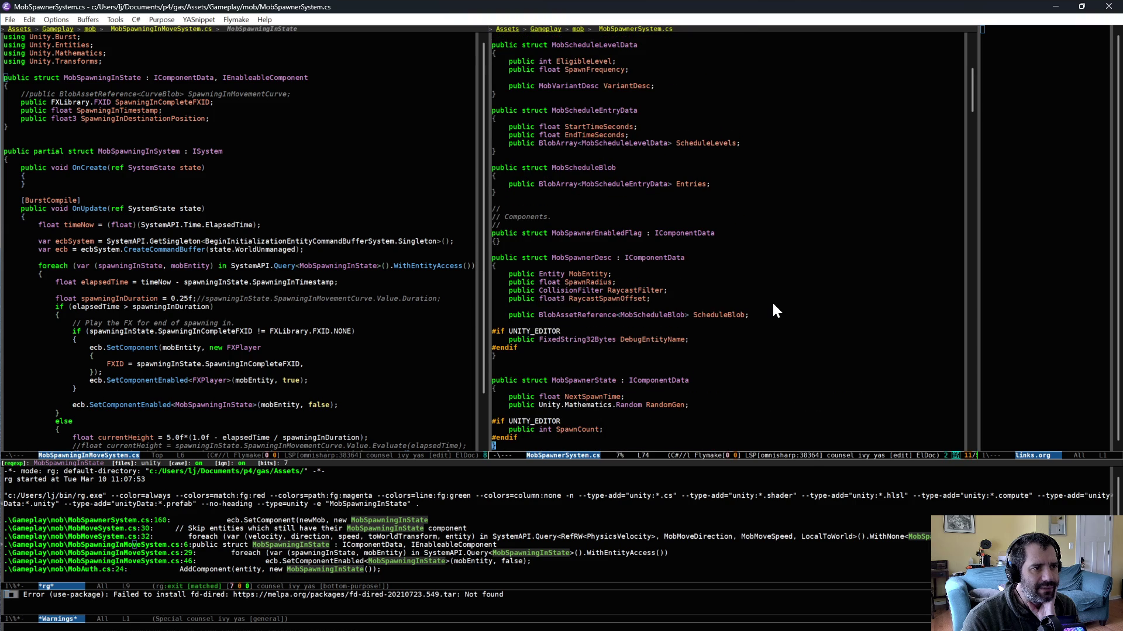
pyautogui.click(553, 126)
pyautogui.click(258, 125)
pyautogui.click(577, 95)
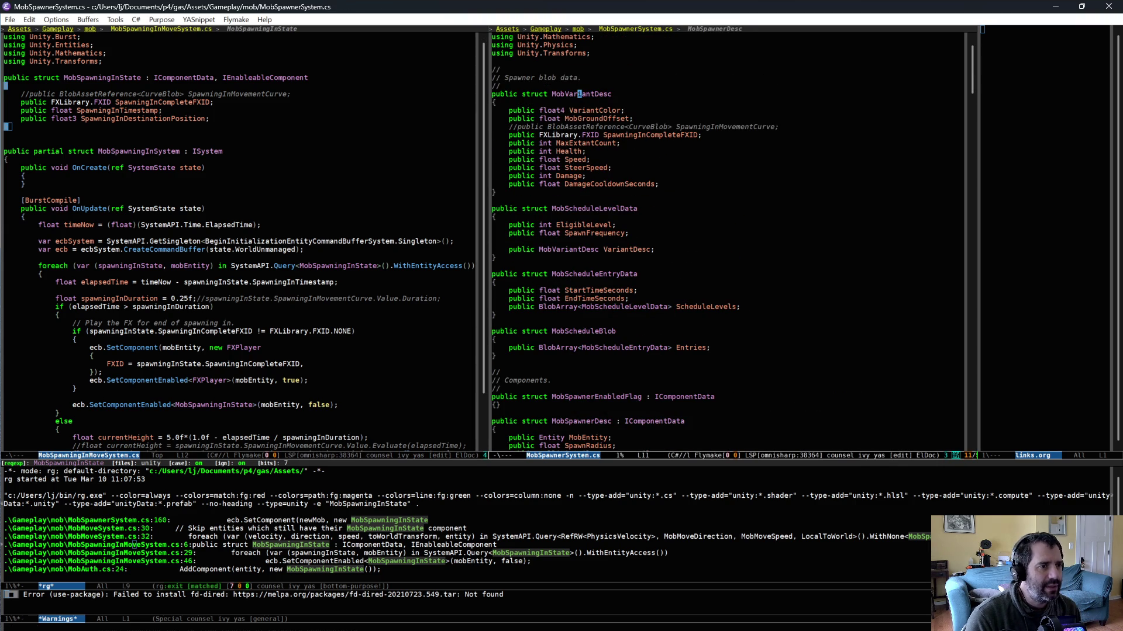
# Step: Search the project for MobVariantDesc with rg and mark its declaration in the spawner file
pyautogui.press('F12')
pyautogui.click(76, 389)
pyautogui.click(577, 94)
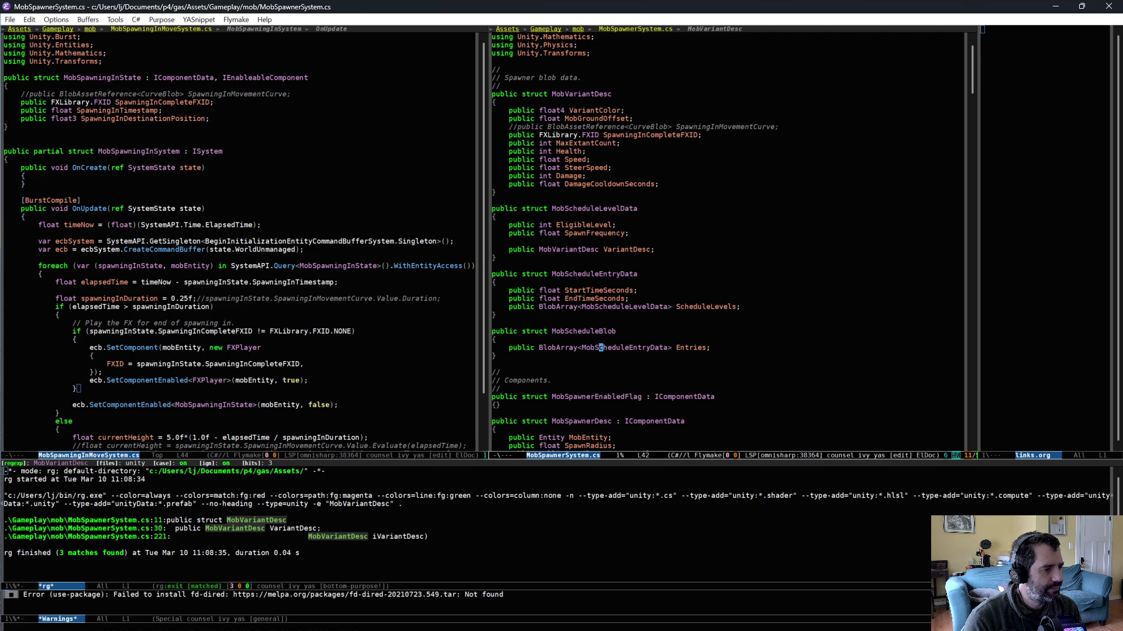
pyautogui.press('F12')
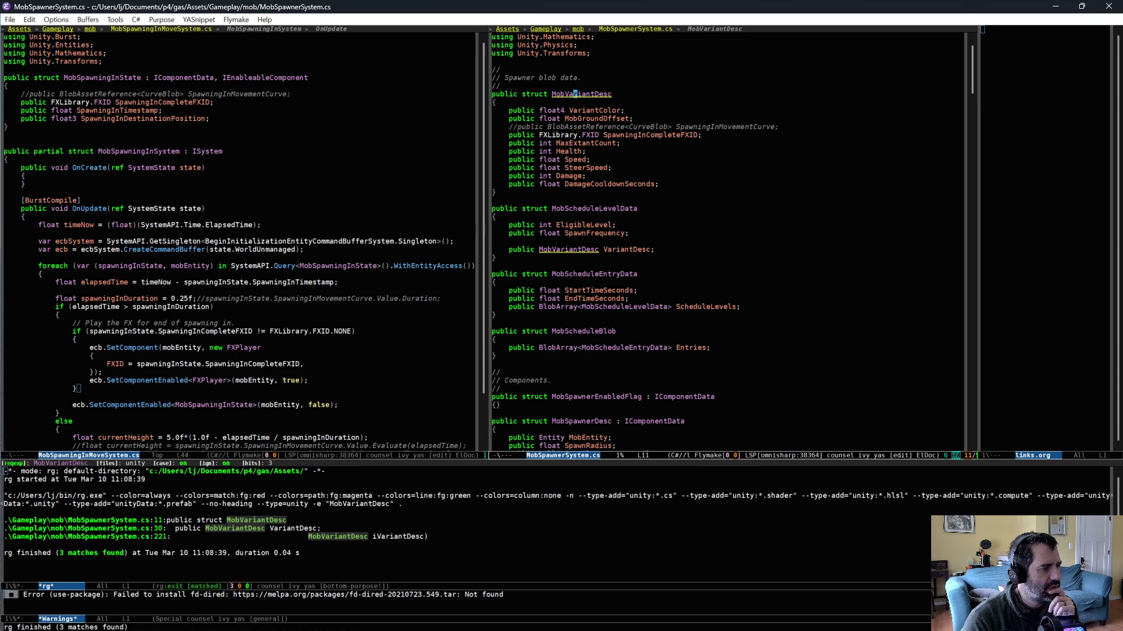
pyautogui.click(571, 309)
pyautogui.hotkey('ctrl', 'u')
pyautogui.hotkey('ctrl', 'space')
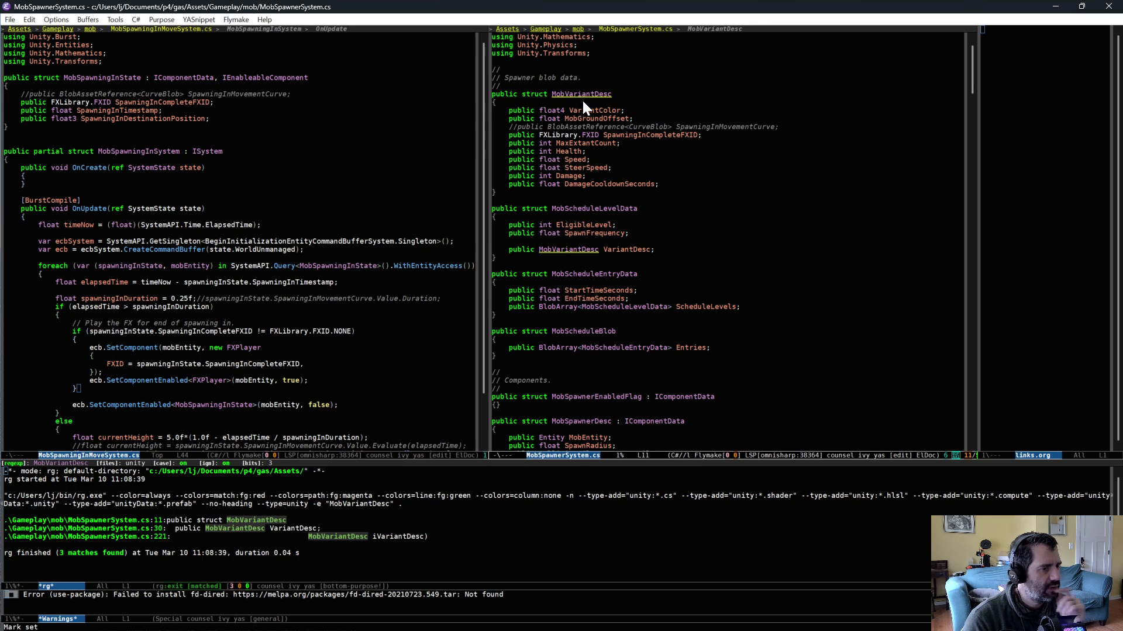
pyautogui.hotkey('ctrl', 's')
pyautogui.press('Return')
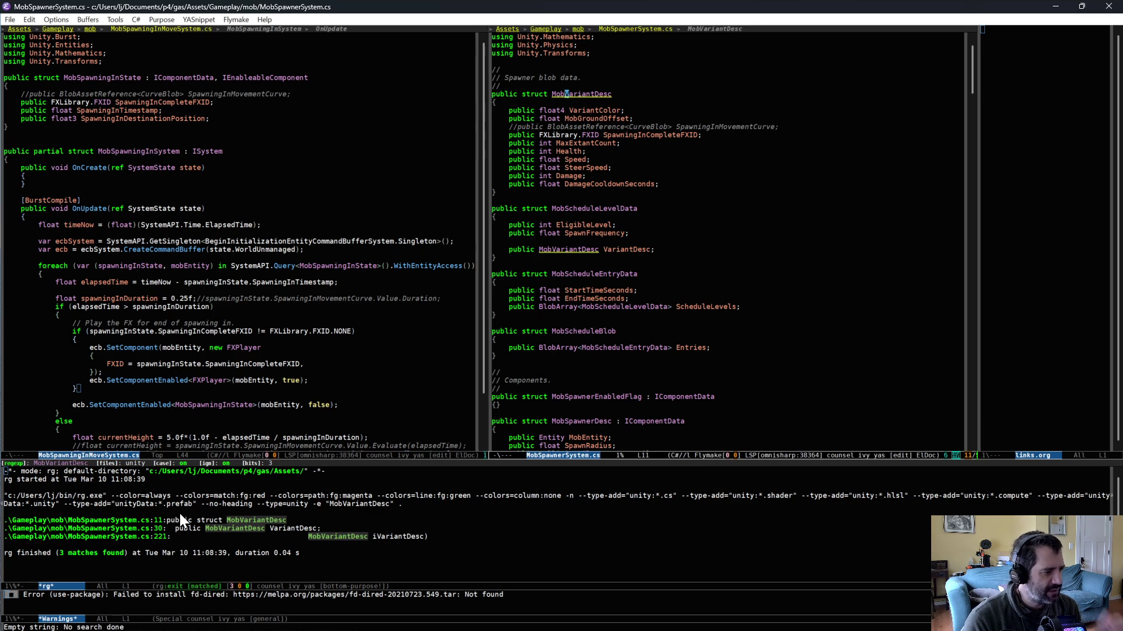
# Step: Show MobAuth.cs in the left window using the buffer switcher
pyautogui.click(356, 199)
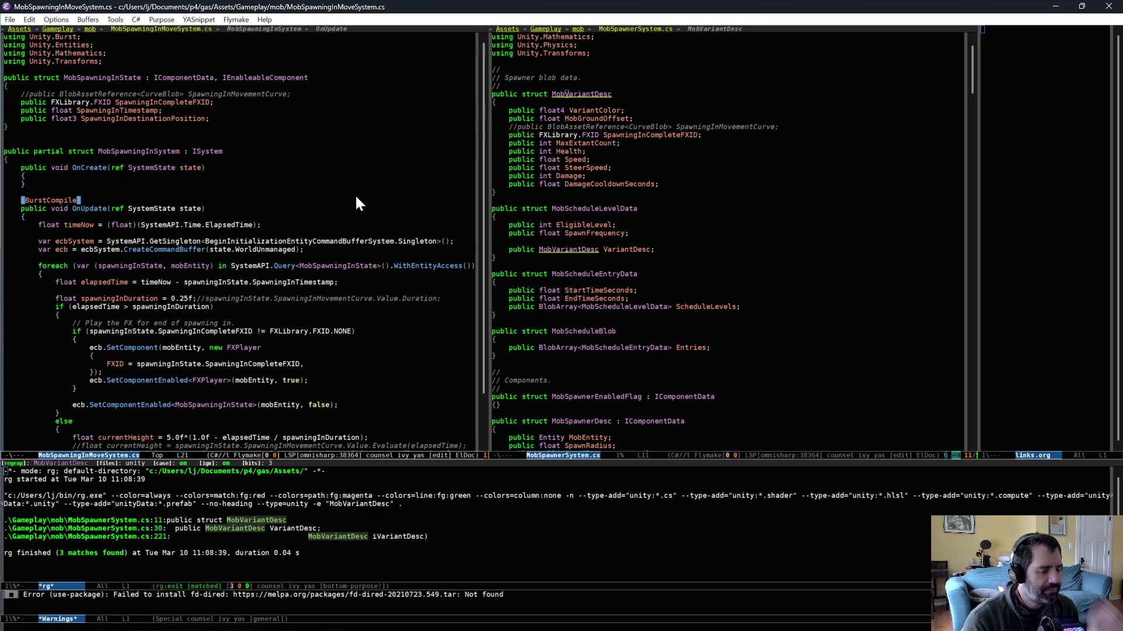
pyautogui.hotkey('ctrl', 'x')
pyautogui.write('bmobauth')
pyautogui.press('Return')
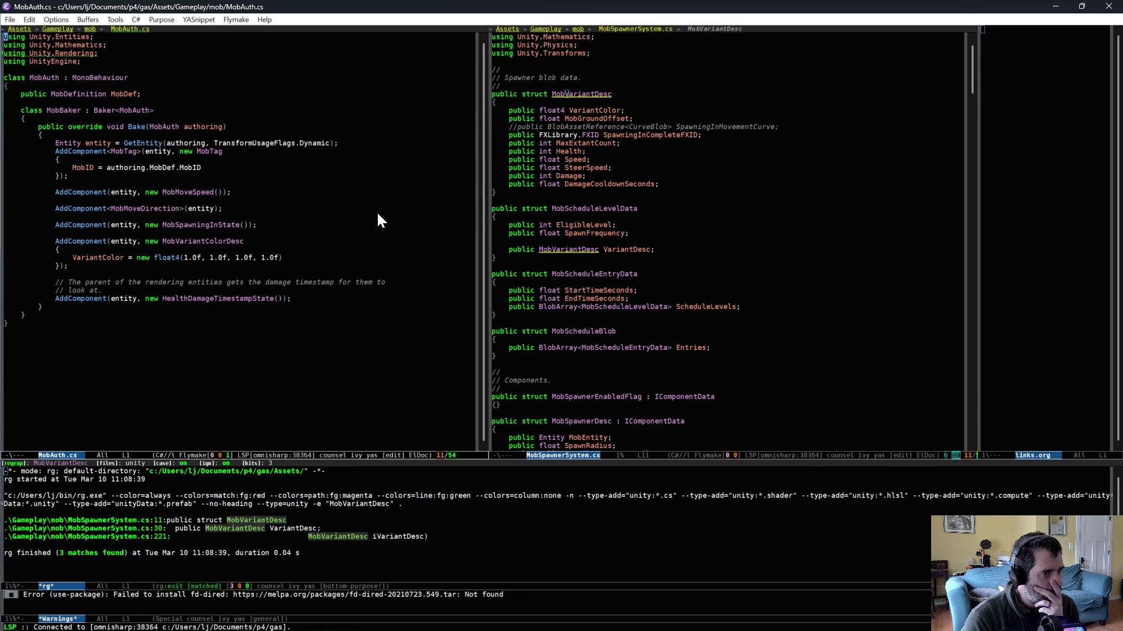
# Step: Save MobSpawnerSystem.cs and return to Perforce P4V
pyautogui.click(575, 60)
pyautogui.press('Return')
pyautogui.hotkey('ctrl', 'x')
pyautogui.hotkey('ctrl', 's')
pyautogui.hotkey('alt', 'Tab')
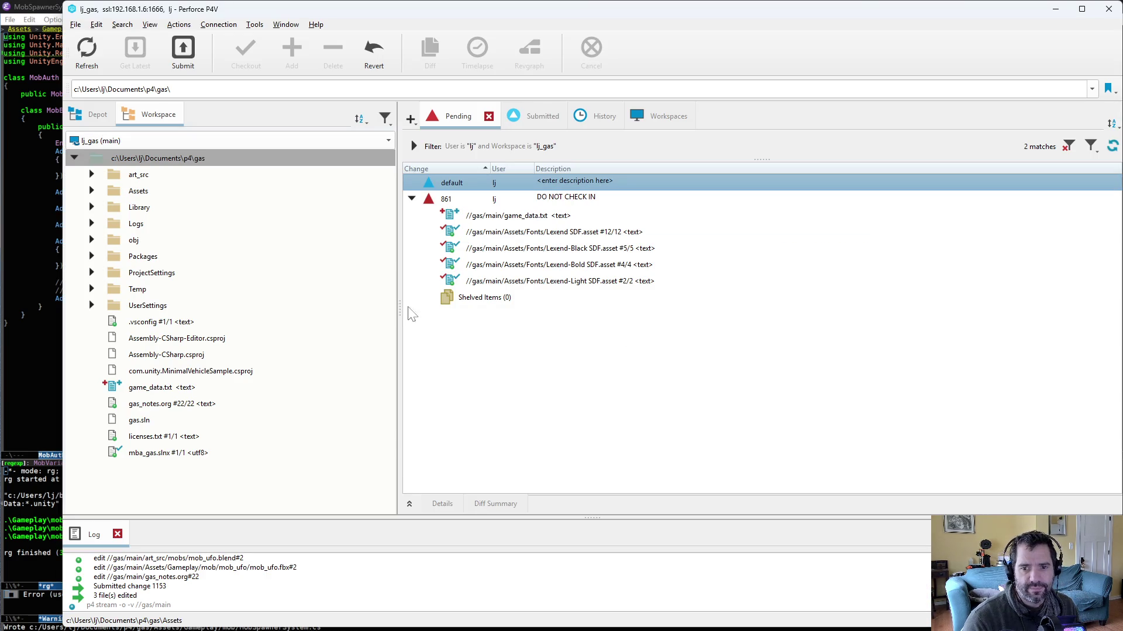
# Step: Reconcile offline work on the Assets folder to add MobSpawnerSystem.cs to the default changelist
pyautogui.rightClick(122, 191)
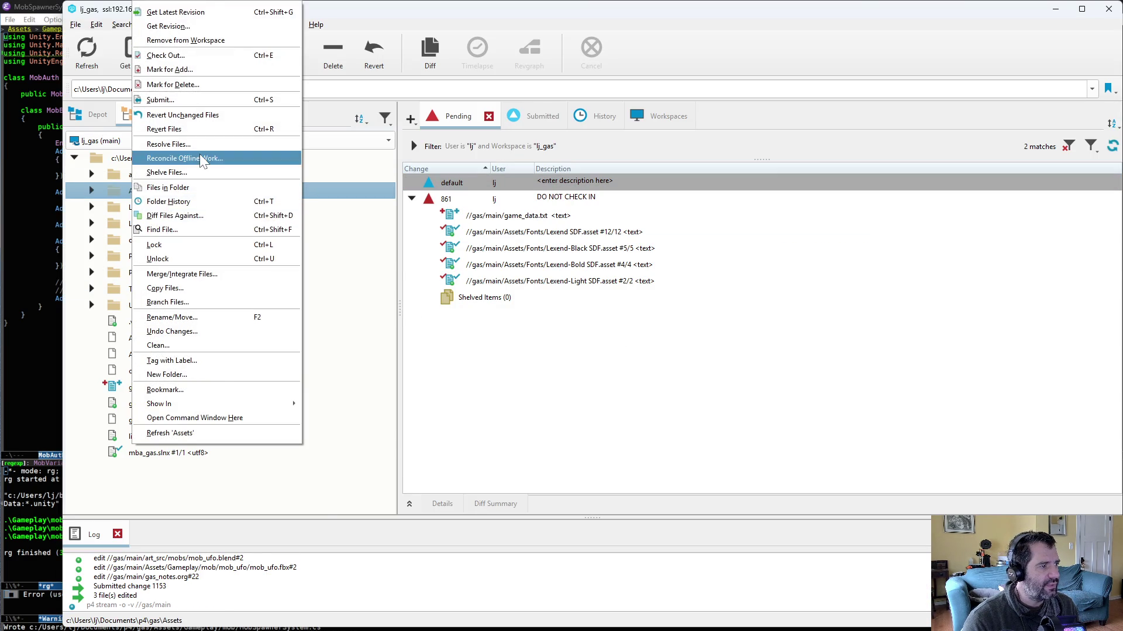
pyautogui.click(199, 154)
pyautogui.click(259, 526)
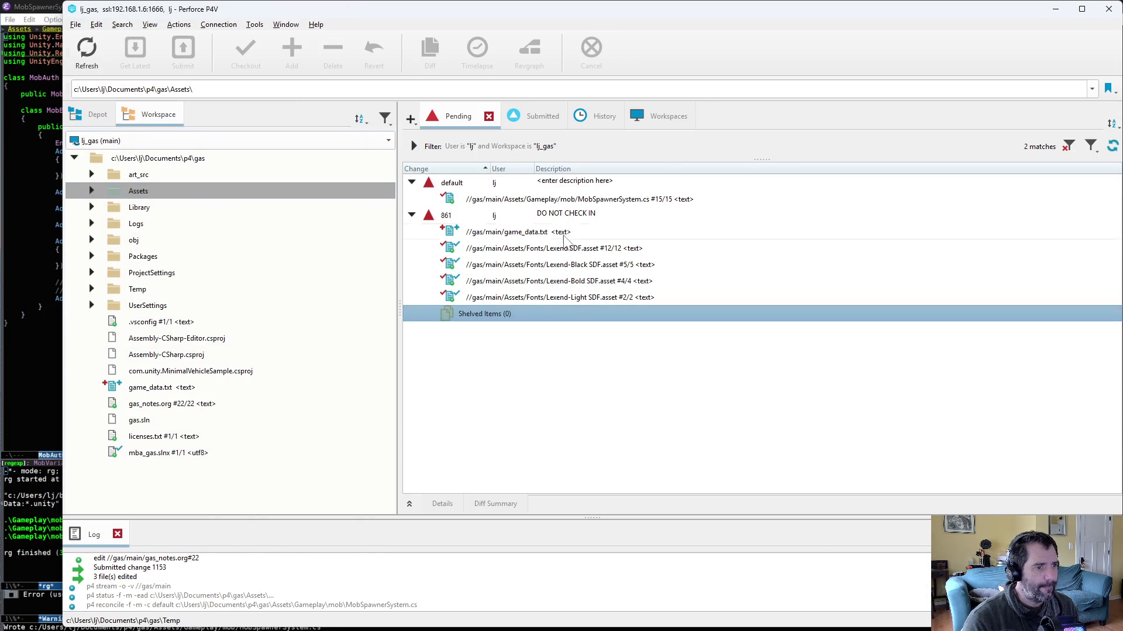
# Step: Open MobSpawnerSystem.cs history, enlarge it, view changelist 909 for revision 8, then select revision 9
pyautogui.hotkey('alt', 'Tab')
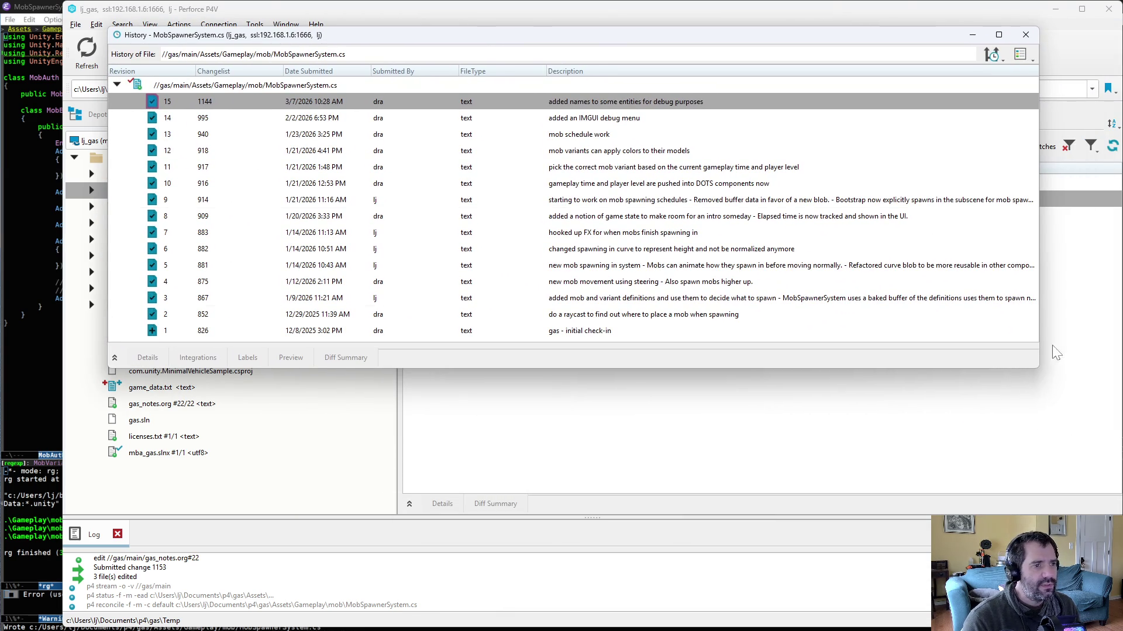
pyautogui.moveTo(1042, 372); pyautogui.dragTo(1073, 462)
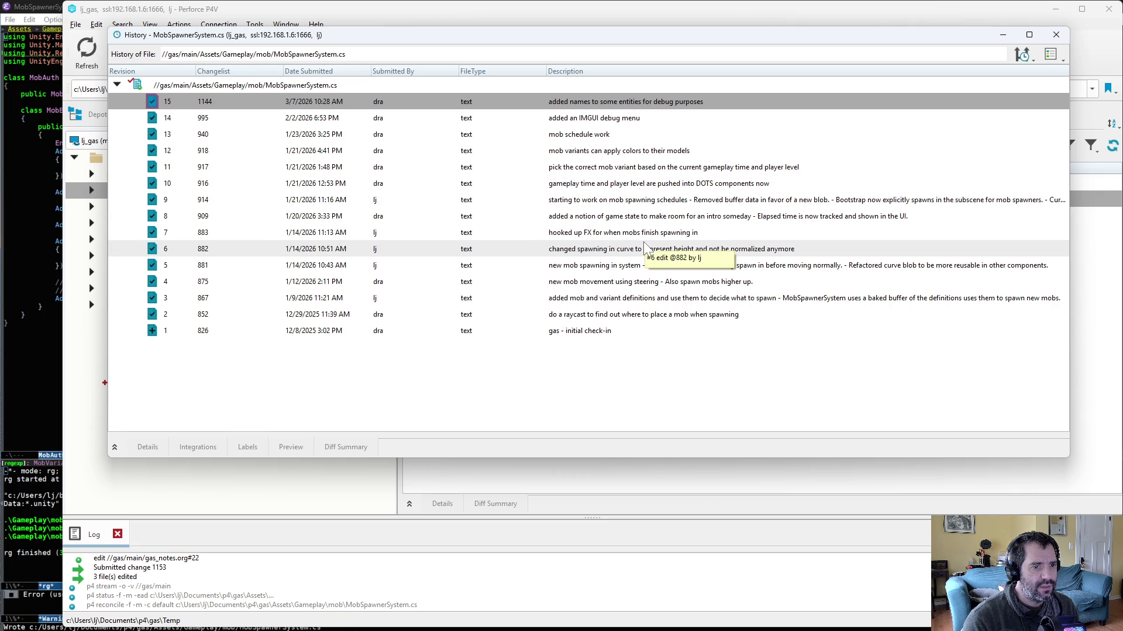
pyautogui.click(661, 204)
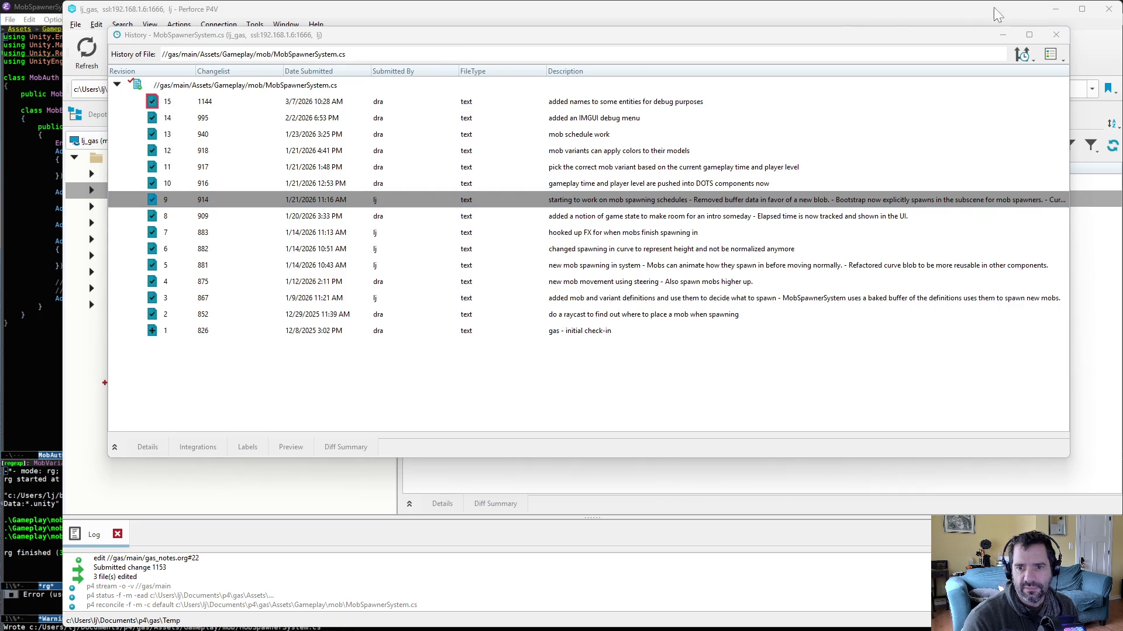
pyautogui.click(585, 216)
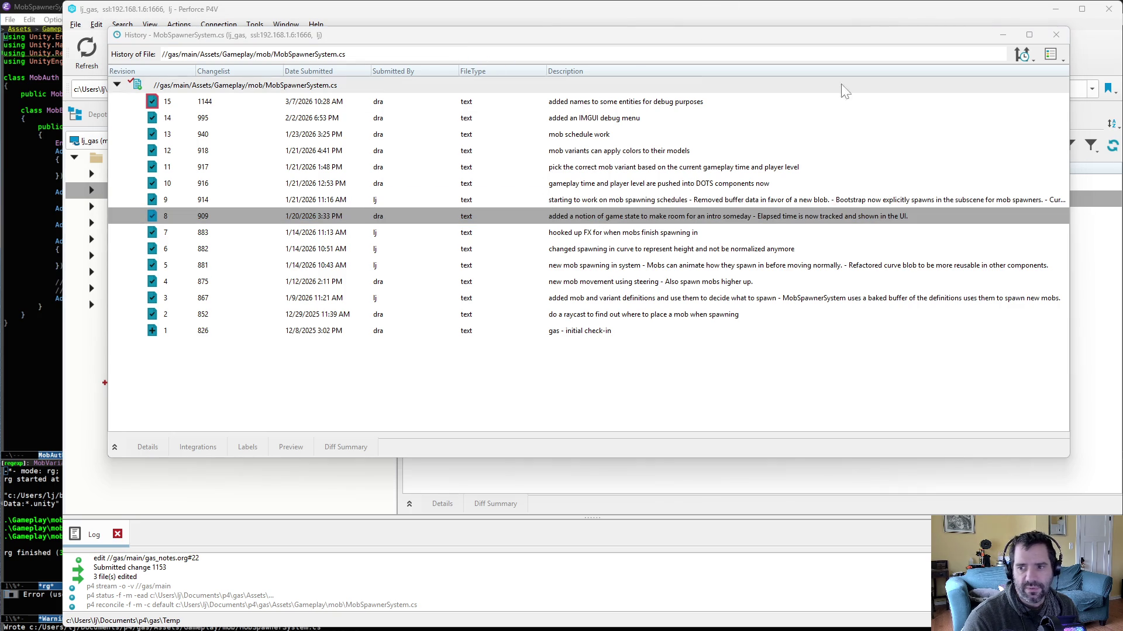
pyautogui.click(343, 222)
pyautogui.rightClick(342, 222)
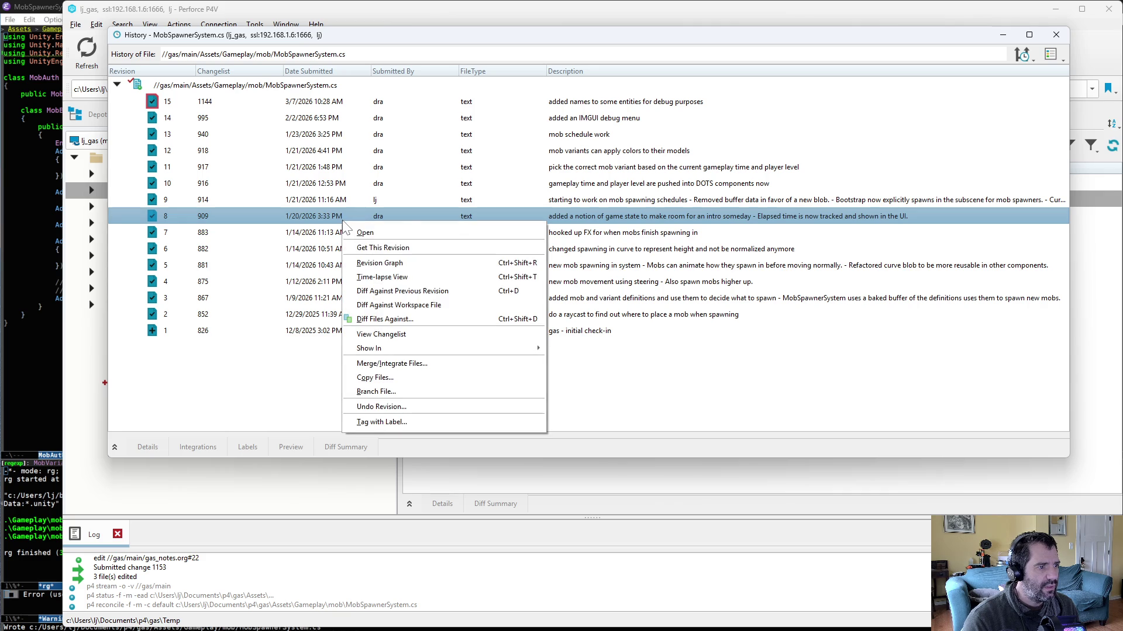
pyautogui.click(436, 334)
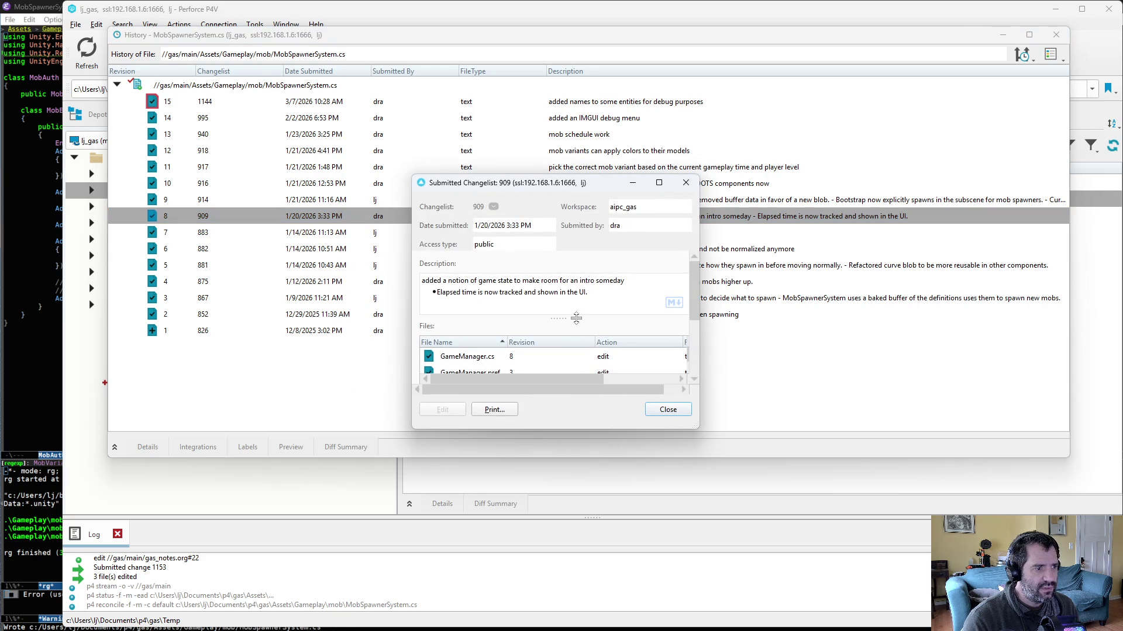
pyautogui.click(686, 183)
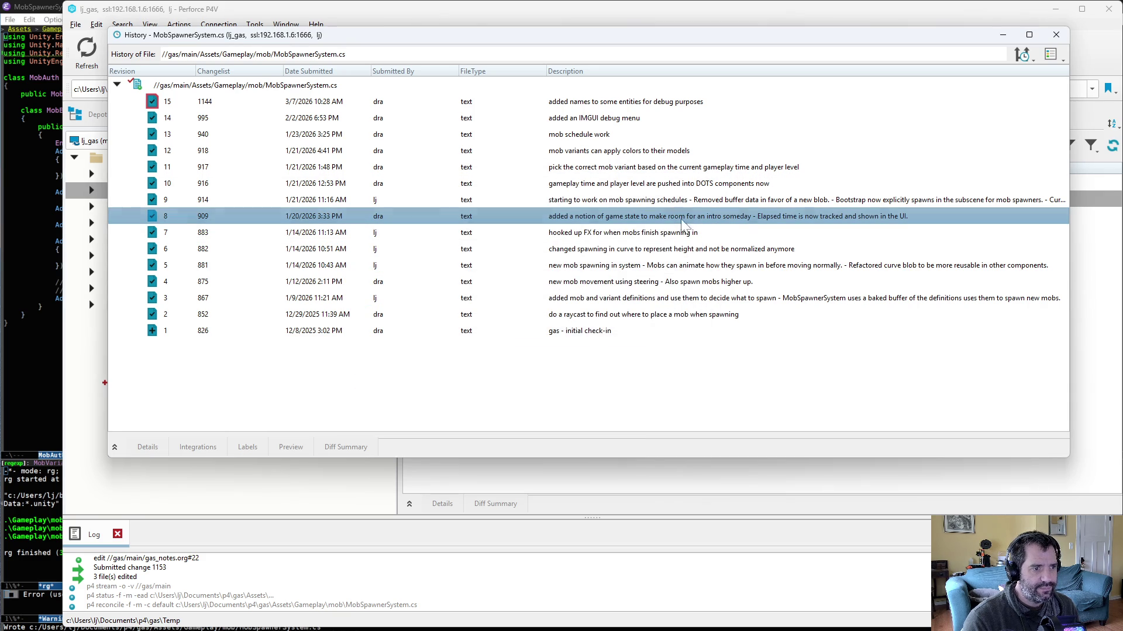
pyautogui.click(635, 201)
pyautogui.rightClick(635, 201)
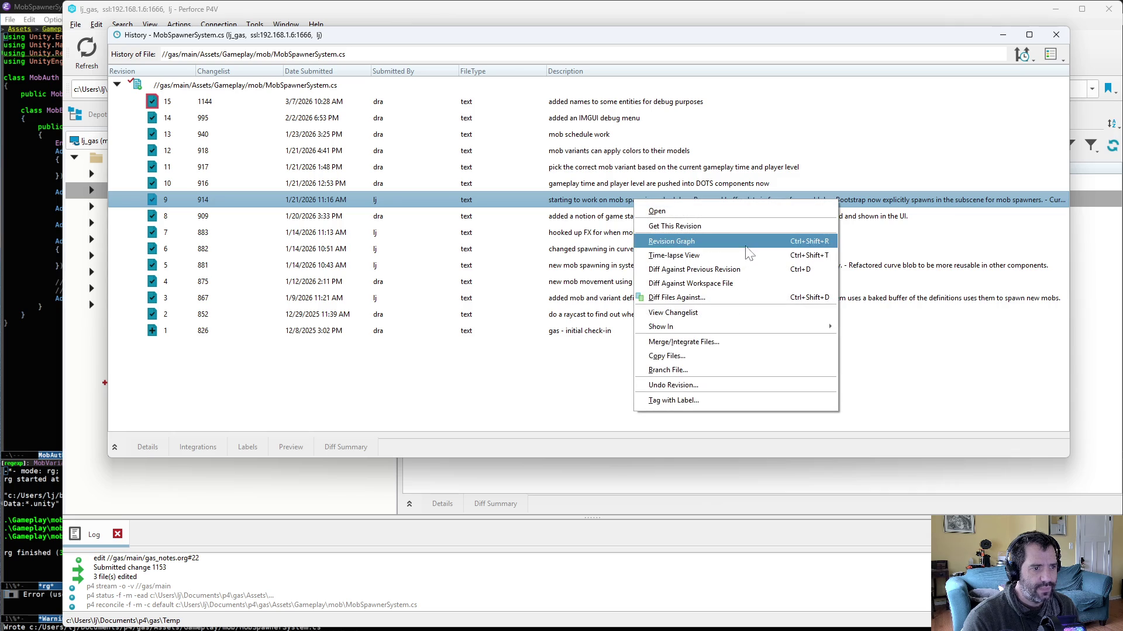
# Step: Read changelist 914's notes about the new blob and broken spawning-in curves, then close it
pyautogui.click(706, 314)
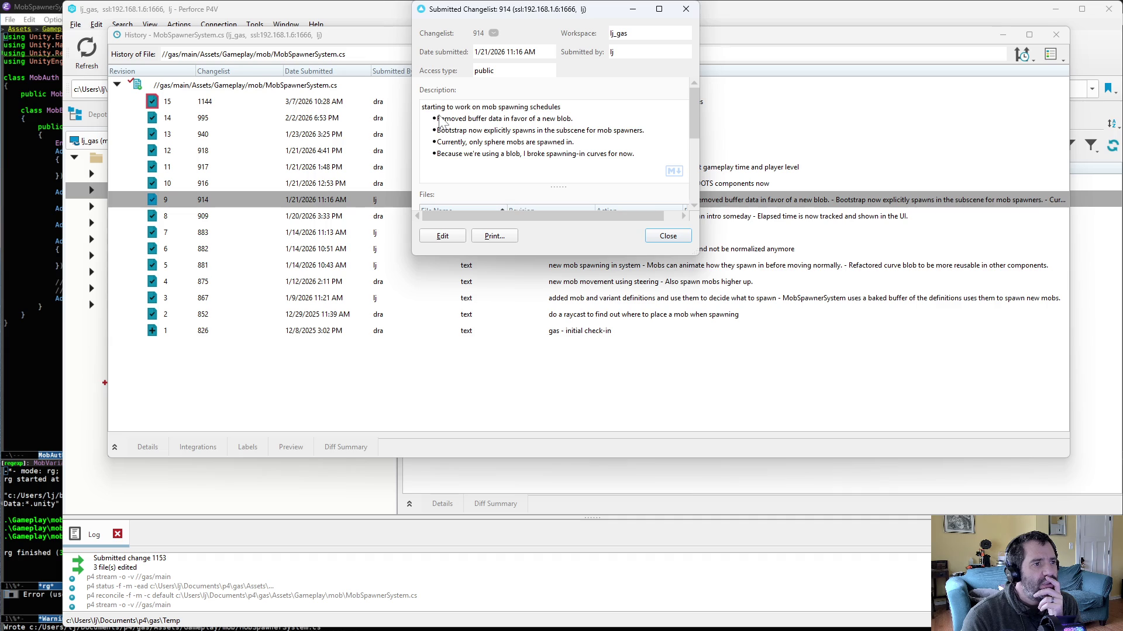
pyautogui.moveTo(438, 120); pyautogui.dragTo(583, 120)
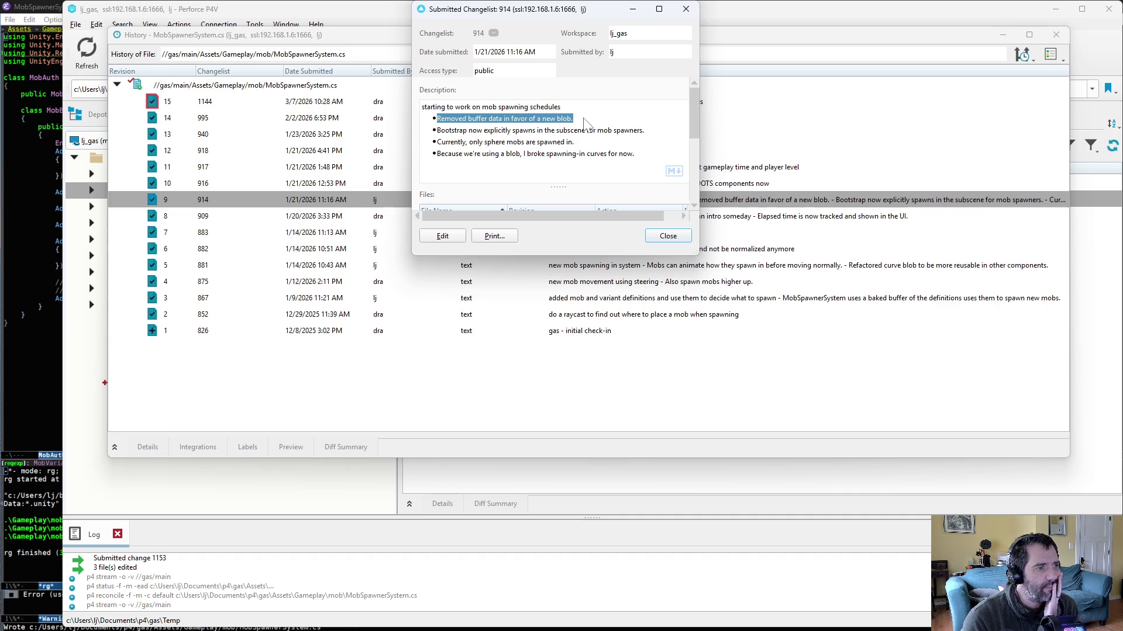
pyautogui.moveTo(437, 154); pyautogui.dragTo(648, 165)
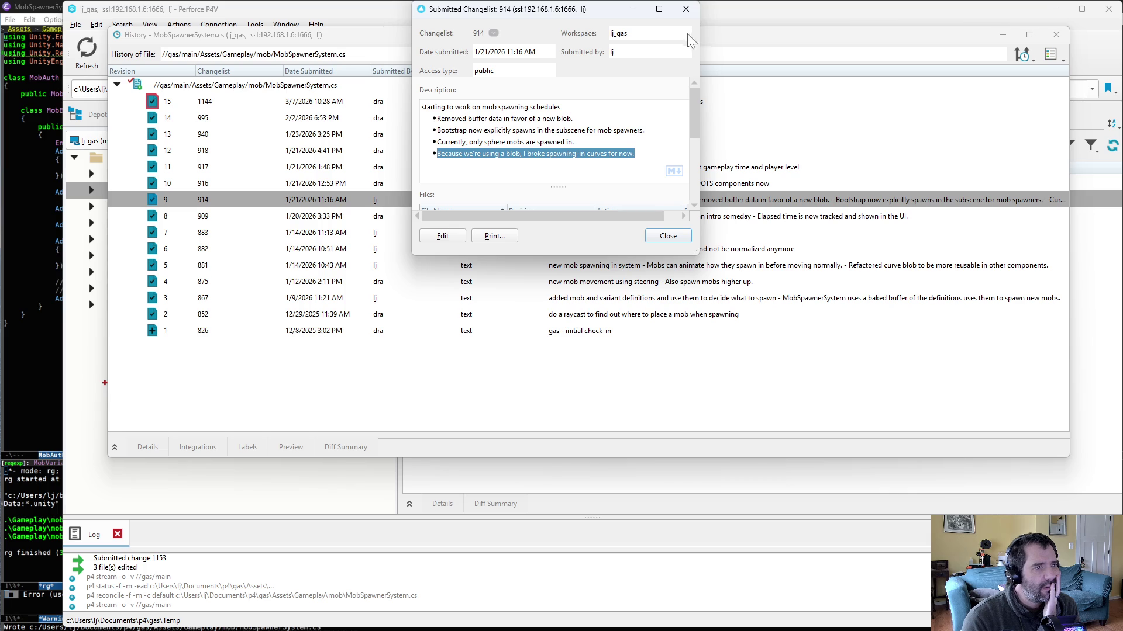
pyautogui.click(689, 10)
pyautogui.hotkey('ctrl', 'd')
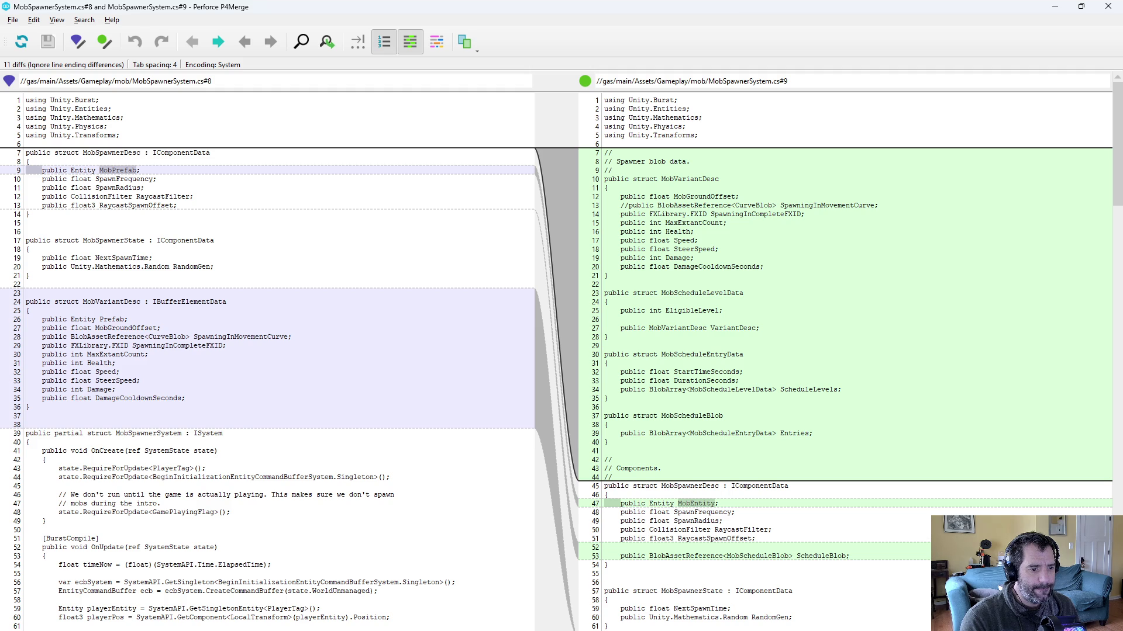
# Step: Scroll through the P4Merge diff of MobSpawnerSystem.cs revisions 8 and 9, then close it
pyautogui.scroll(-4, 845, 351)
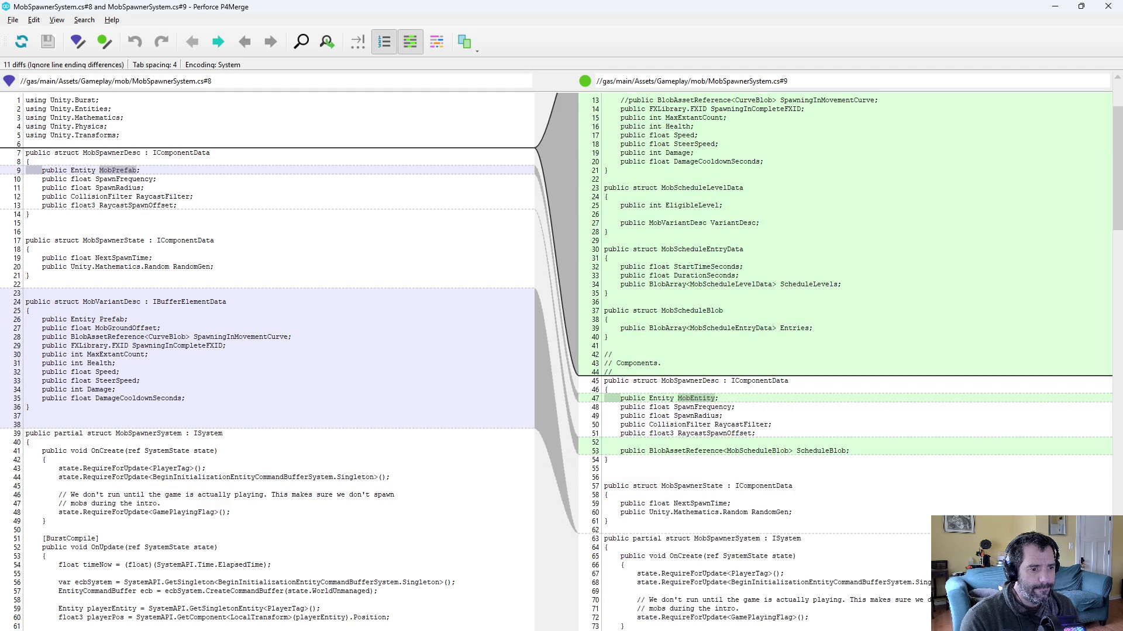
pyautogui.scroll(3, 845, 350)
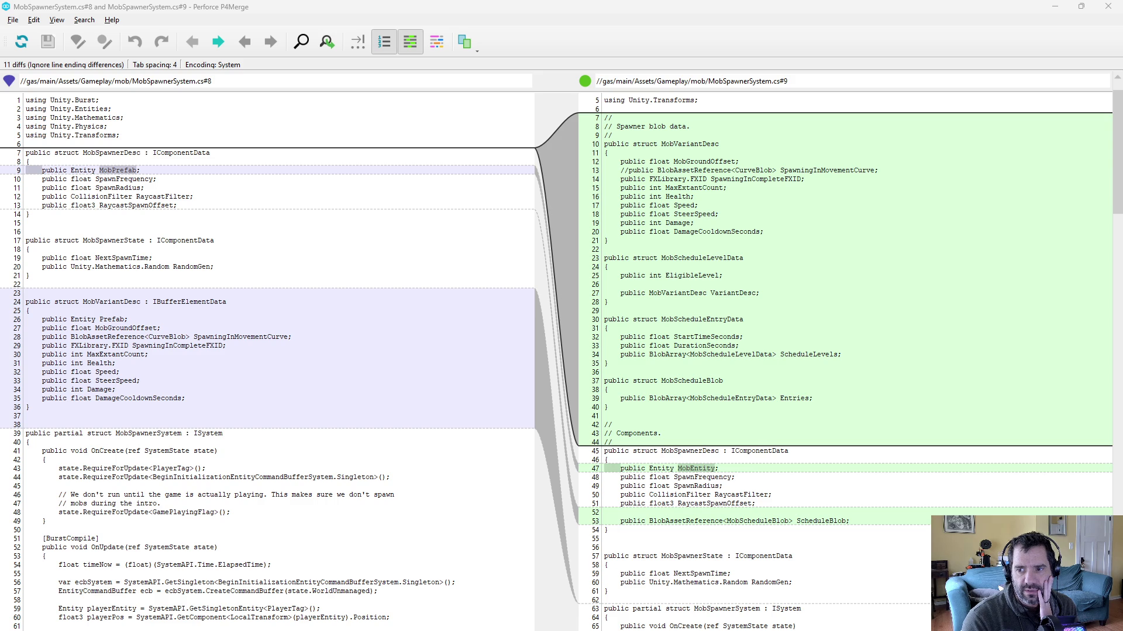
pyautogui.click(1108, 7)
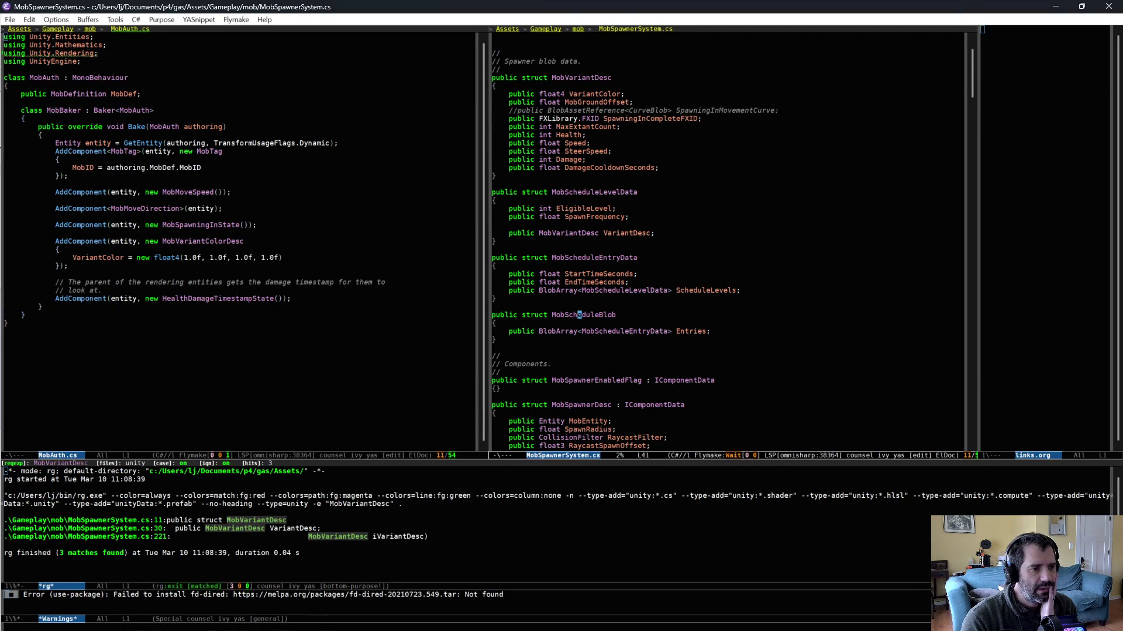
# Step: Run rg for MobScheduleBlob, open the MobSpawnerAuth.cs line 48 match, then switch to Unity
pyautogui.press('F5')
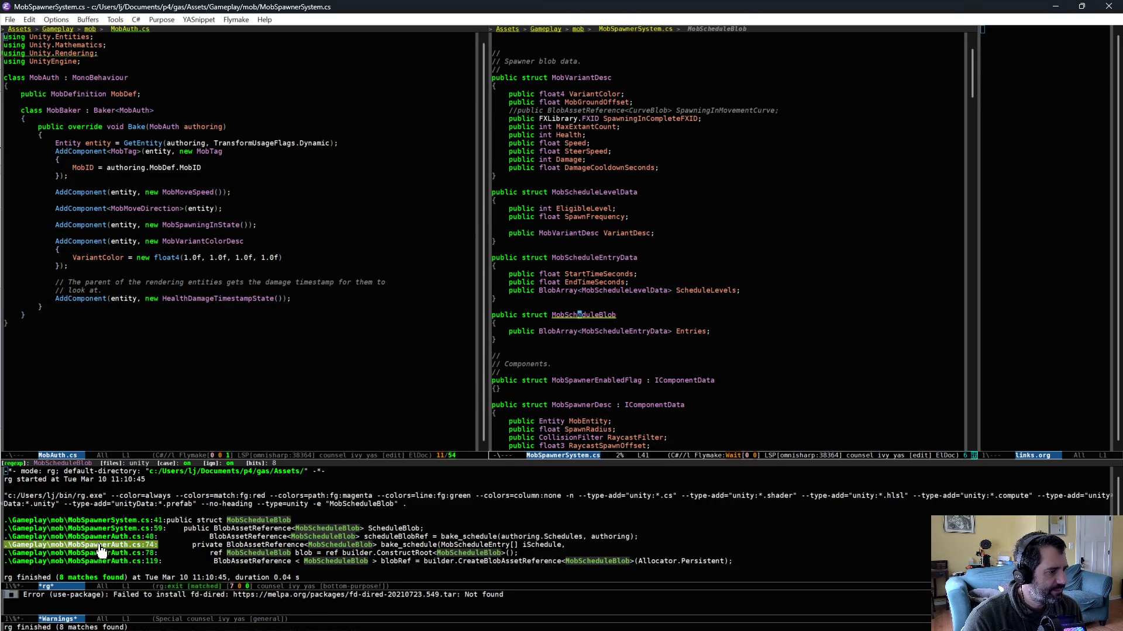
pyautogui.click(100, 537)
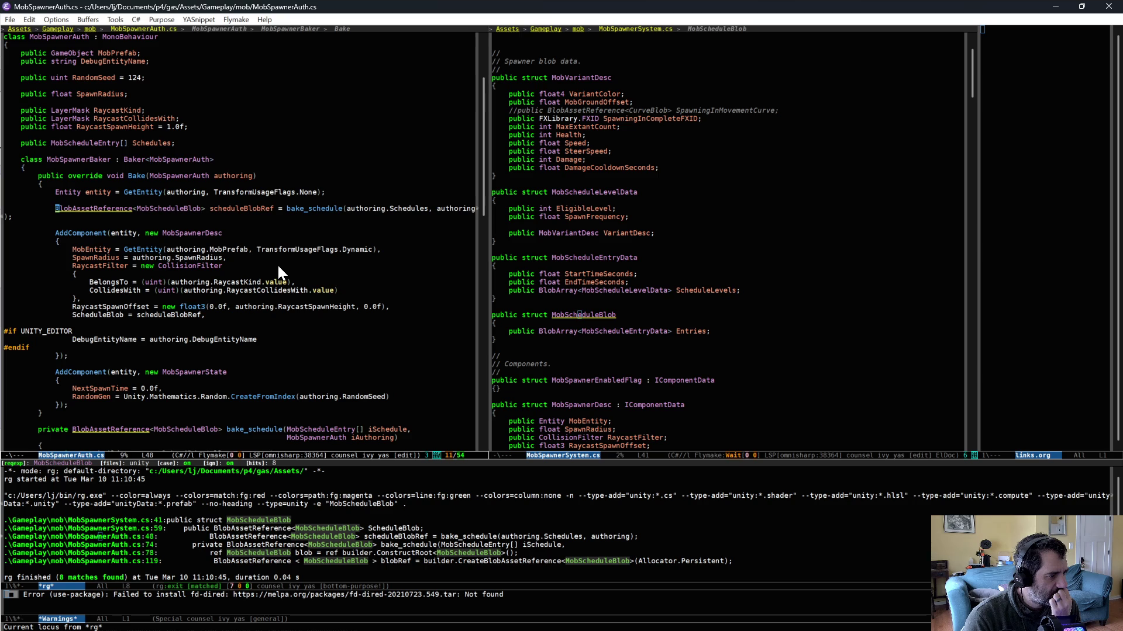
pyautogui.hotkey('alt', 'Tab')
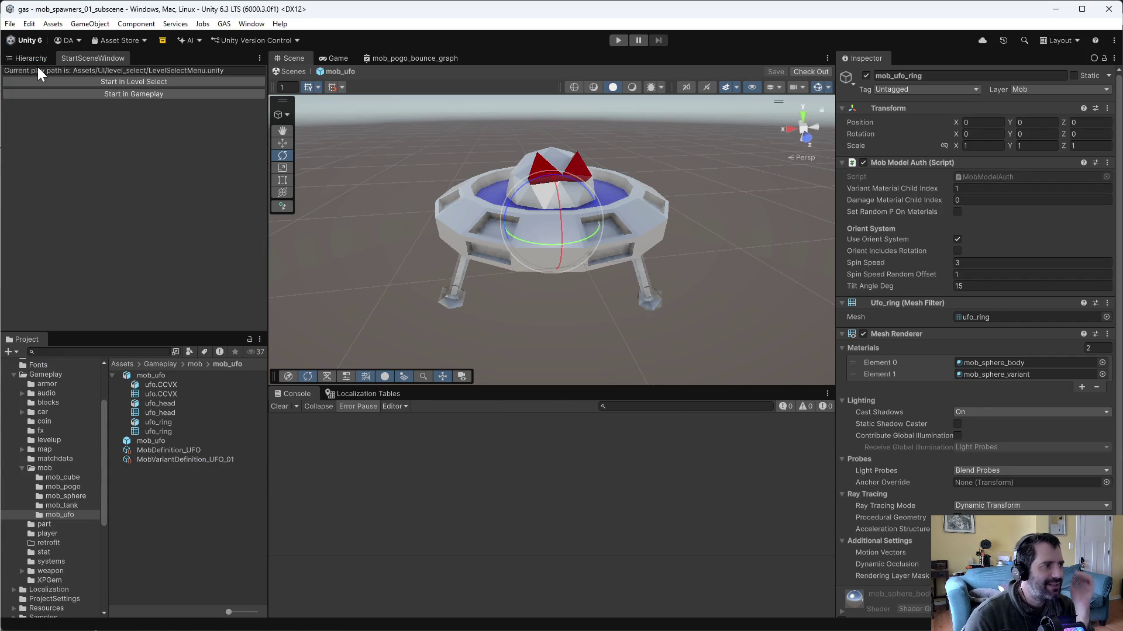
# Step: Open mob_spawners_01_subscene from the mob folder and select mob_spawner_sphere to view its schedules
pyautogui.click(33, 61)
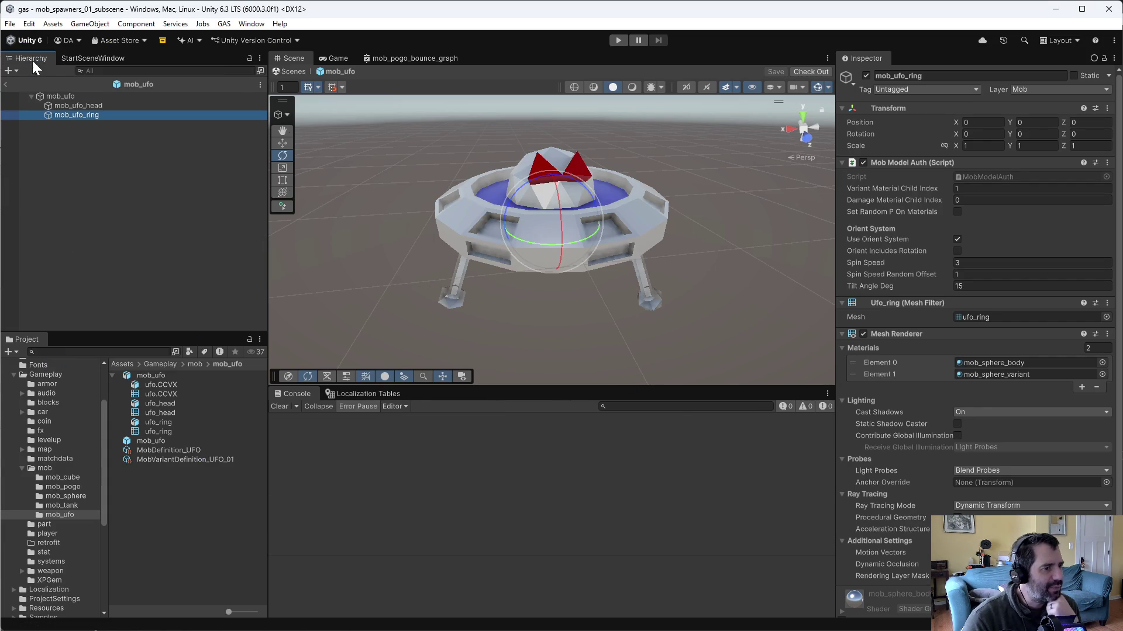
pyautogui.click(65, 468)
pyautogui.doubleClick(153, 433)
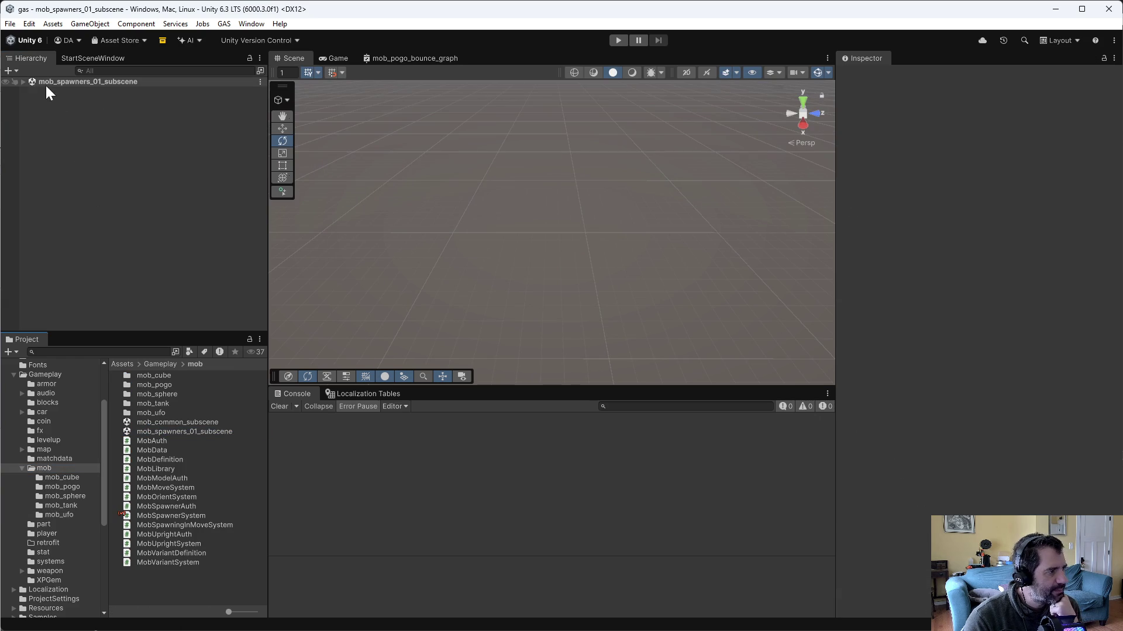
pyautogui.click(97, 92)
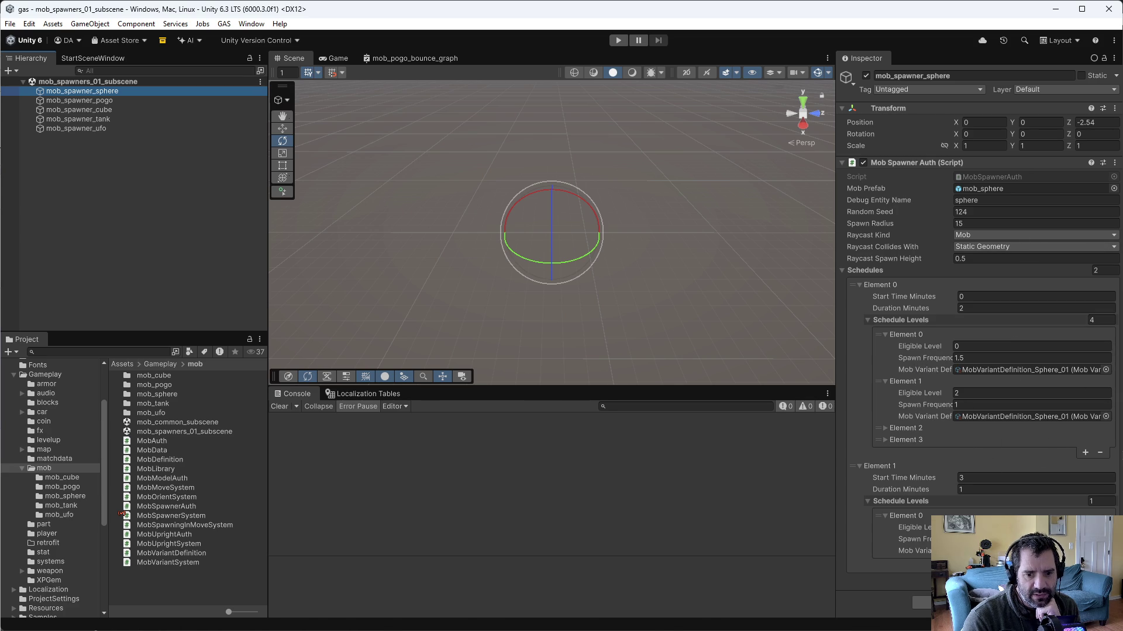
pyautogui.hotkey('alt', 'Tab')
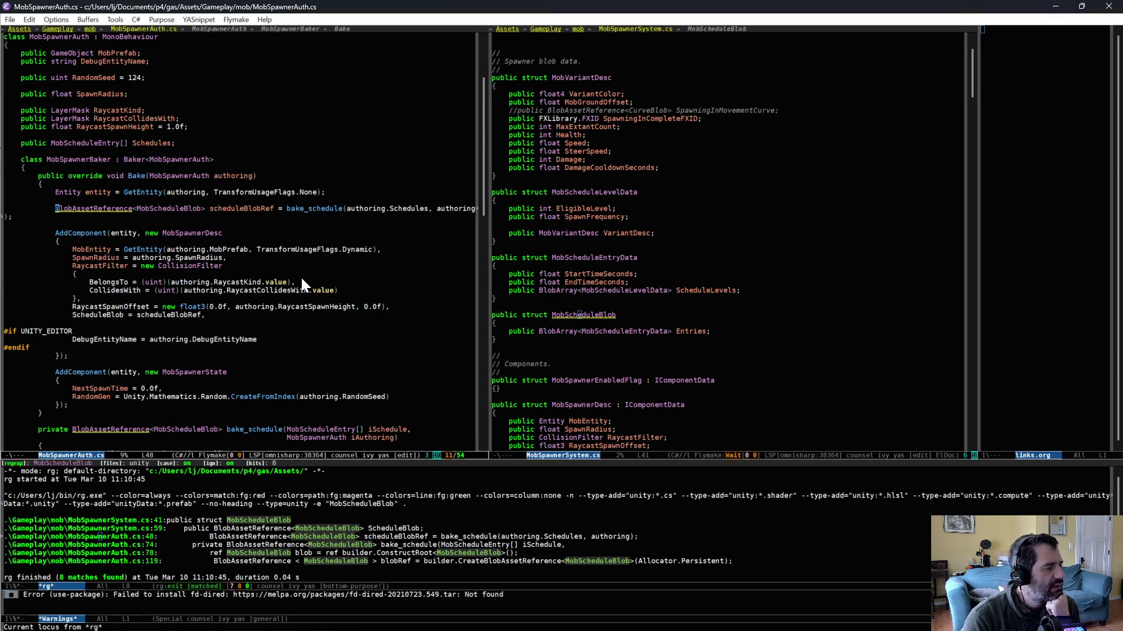
# Step: Read the FIXME in bake_schedule saying a curve blob cannot sit inside the schedule blob
pyautogui.scroll(-10, 302, 274)
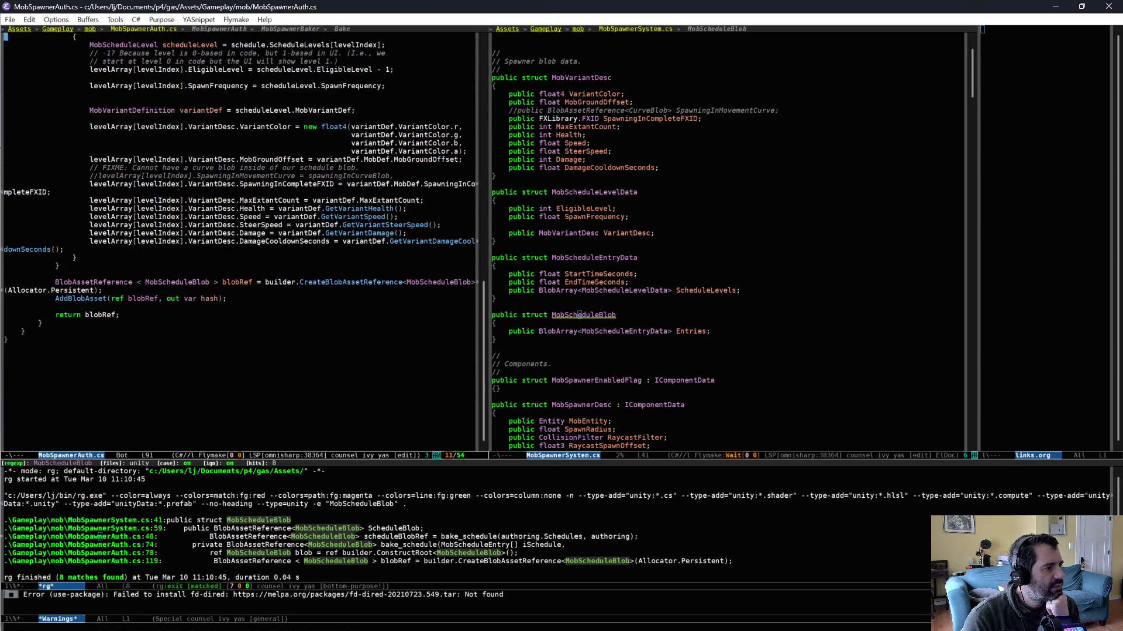
pyautogui.scroll(2, 375, 78)
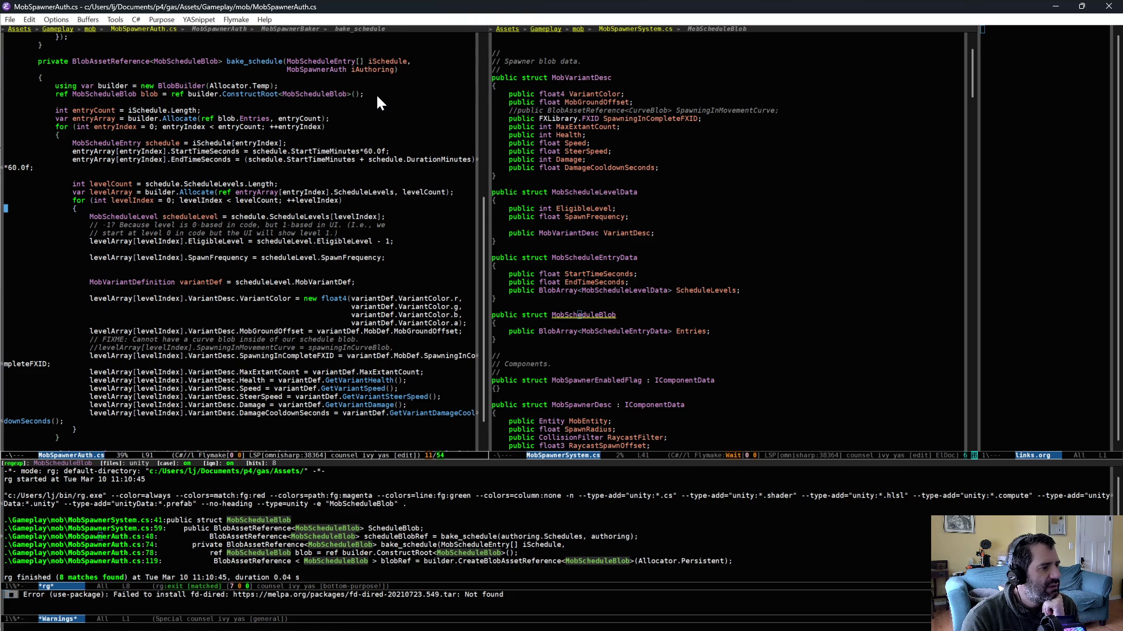
pyautogui.doubleClick(254, 339)
pyautogui.click(414, 340)
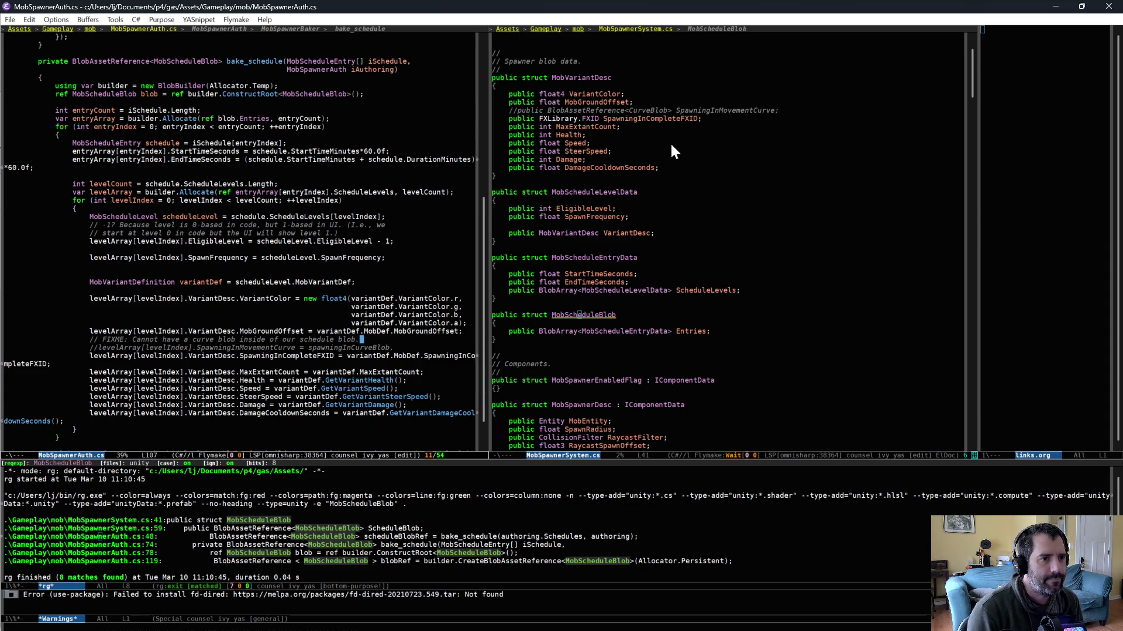
pyautogui.moveTo(547, 110)
pyautogui.mouseDown()
pyautogui.moveTo(778, 111)
pyautogui.moveTo(626, 111)
pyautogui.mouseUp()
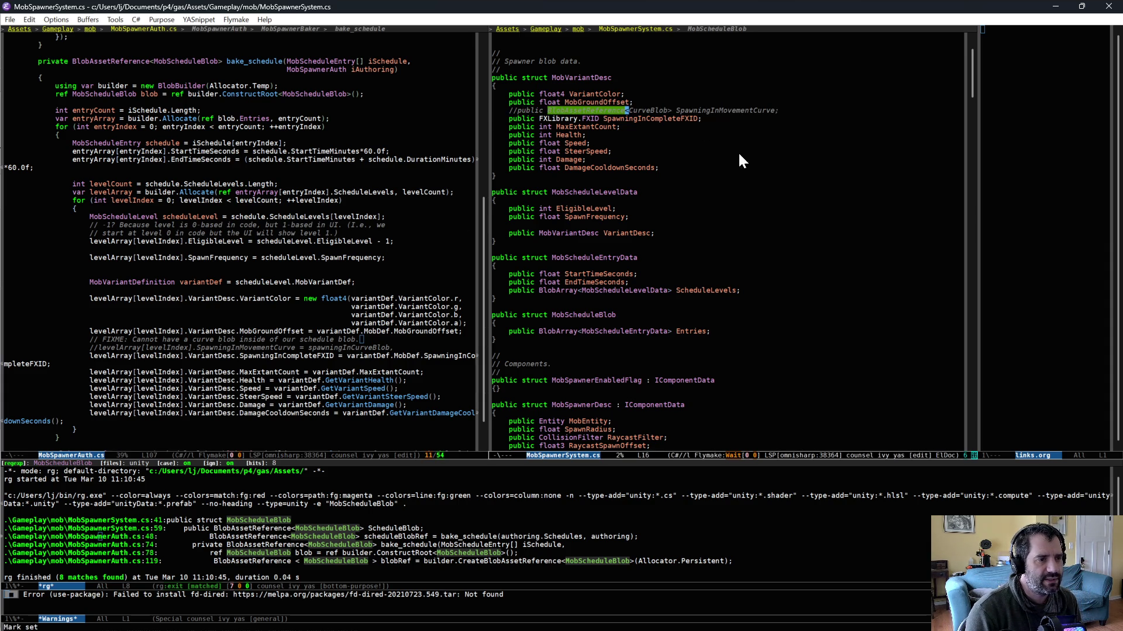
# Step: Inspect the commented-out CurveBlob reference line, then begin finding a file to open
pyautogui.scroll(1, 723, 254)
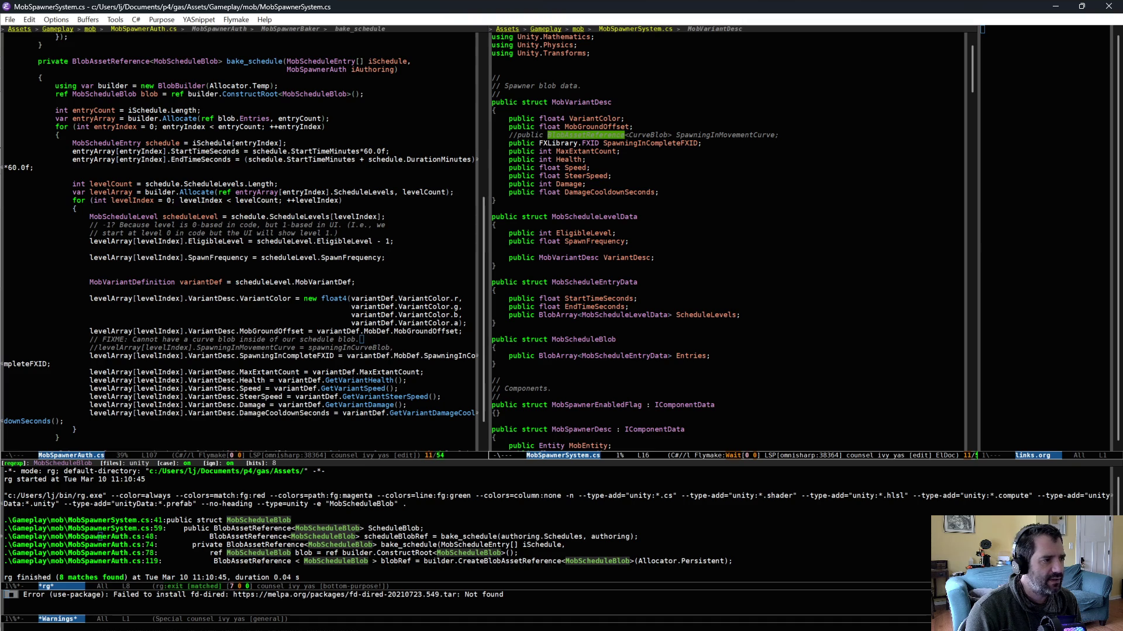
pyautogui.hotkey('ctrl', 'g')
pyautogui.hotkey('alt', 'f')
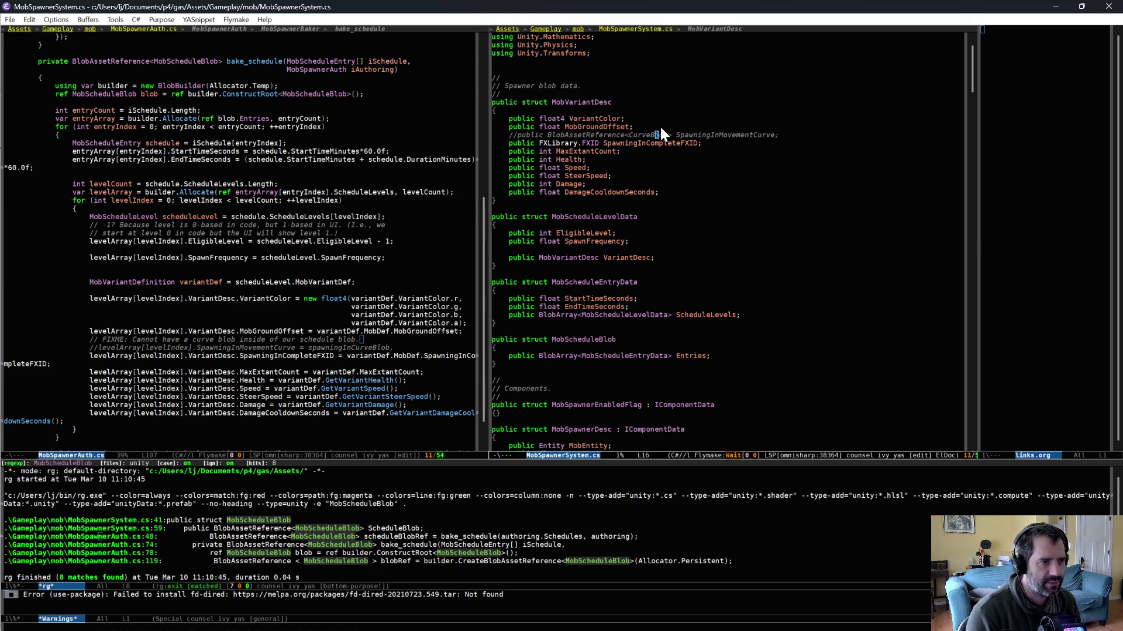
pyautogui.scroll(1, 660, 125)
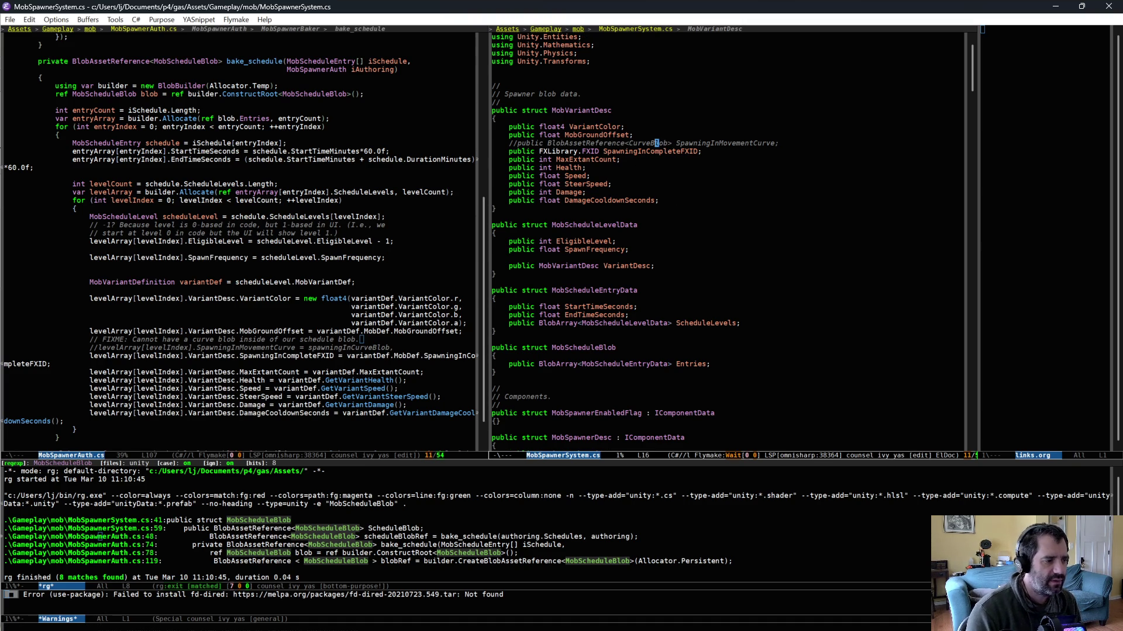
pyautogui.hotkey('ctrl', 'x')
pyautogui.hotkey('ctrl', 'f')
# Step: Open EntityCurveAuth.cs via 'curv', close the warnings window, and view the CurveBlob struct definition
pyautogui.write('curv')
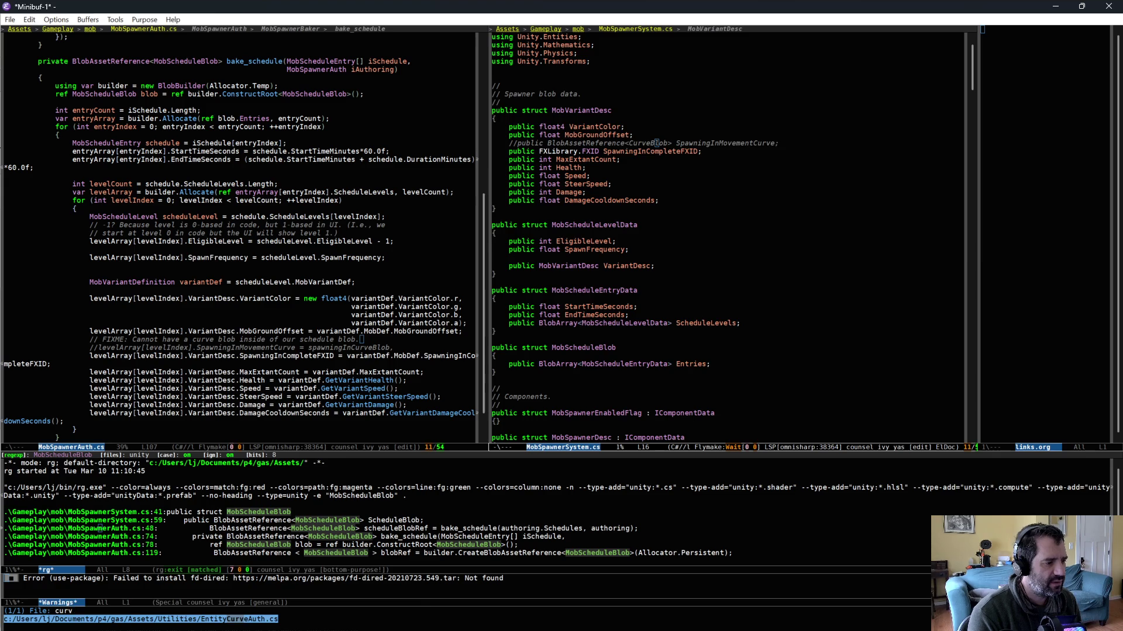
pyautogui.press('Return')
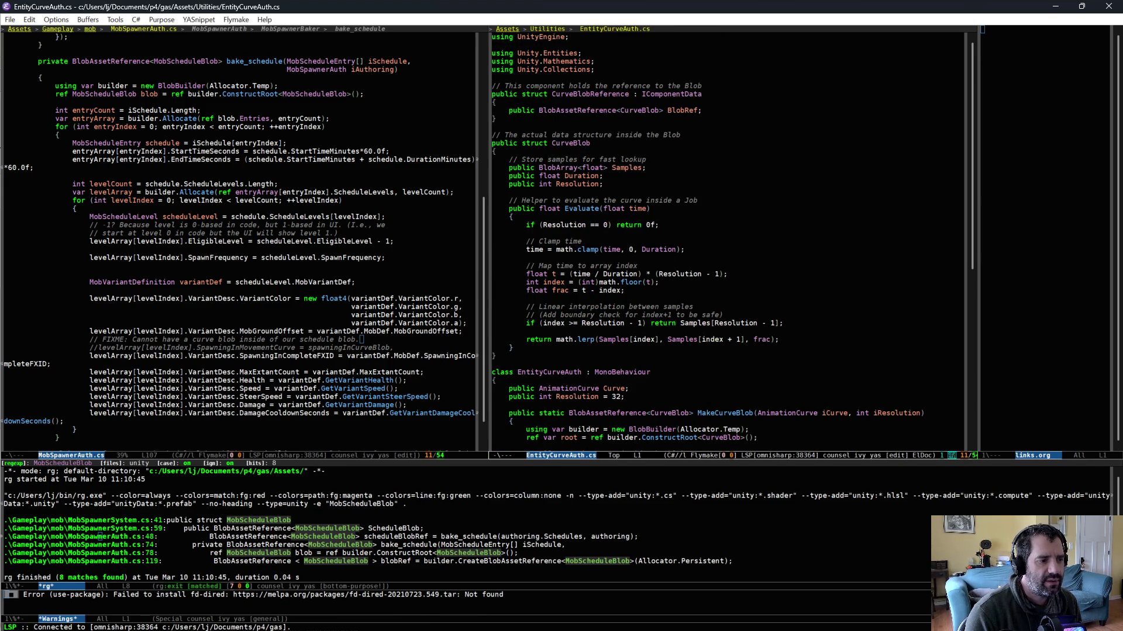
pyautogui.scroll(-2, 662, 236)
pyautogui.scroll(-1, 662, 236)
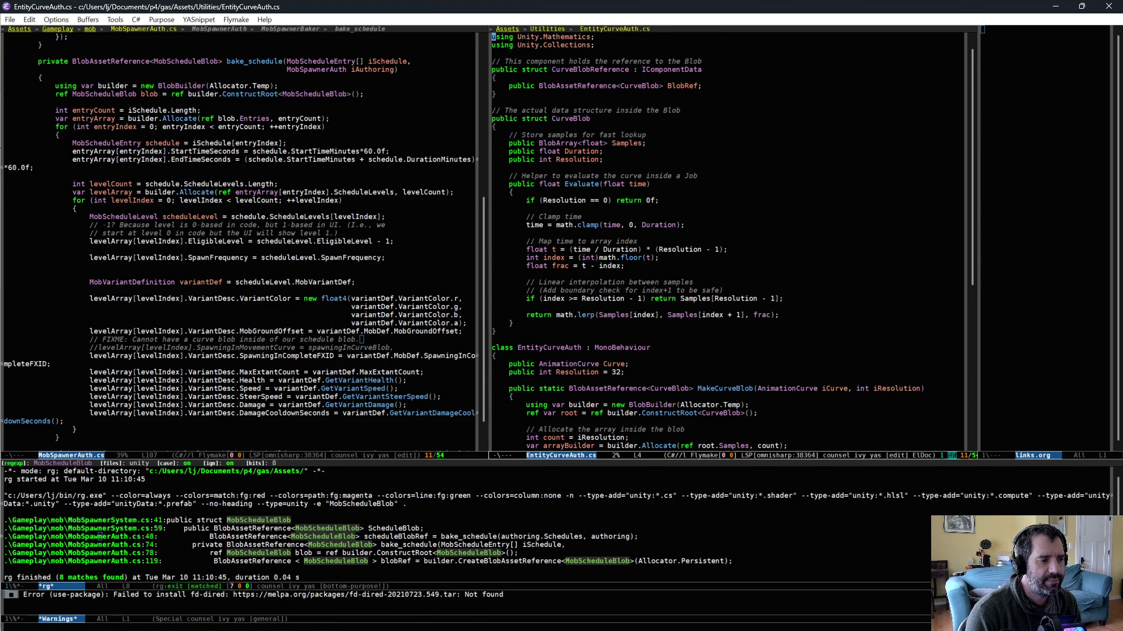
pyautogui.click(536, 602)
pyautogui.press('q')
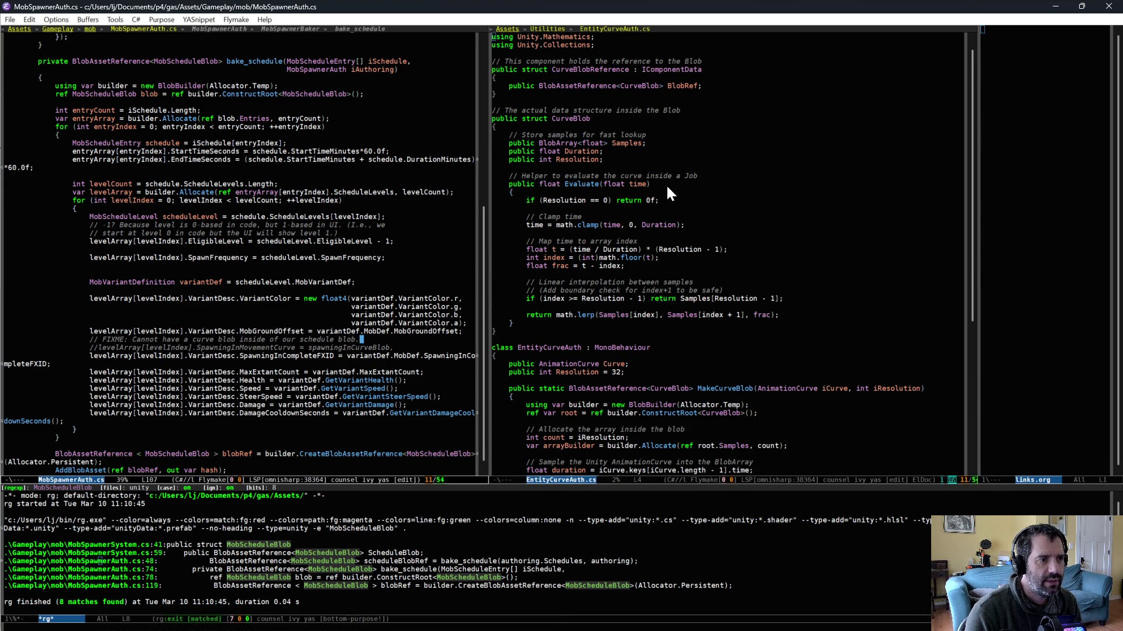
pyautogui.click(614, 120)
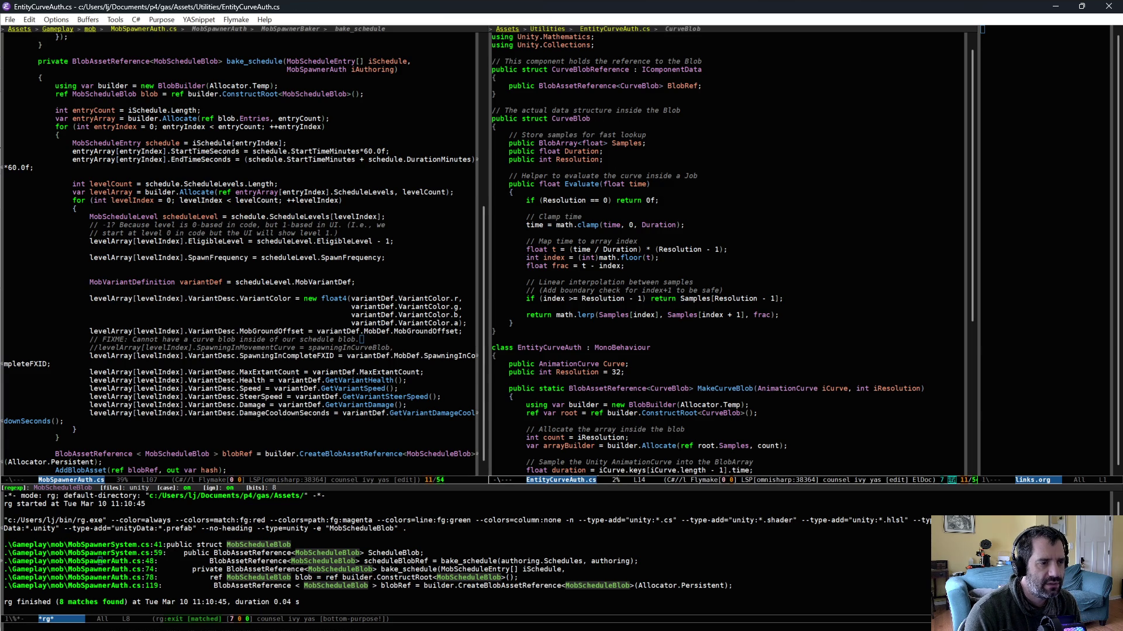
# Step: In MobSpawnerSystem.cs, uncomment the SpawningInMovementCurve CurveBlob reference field and save
pyautogui.hotkey('alt', '?')
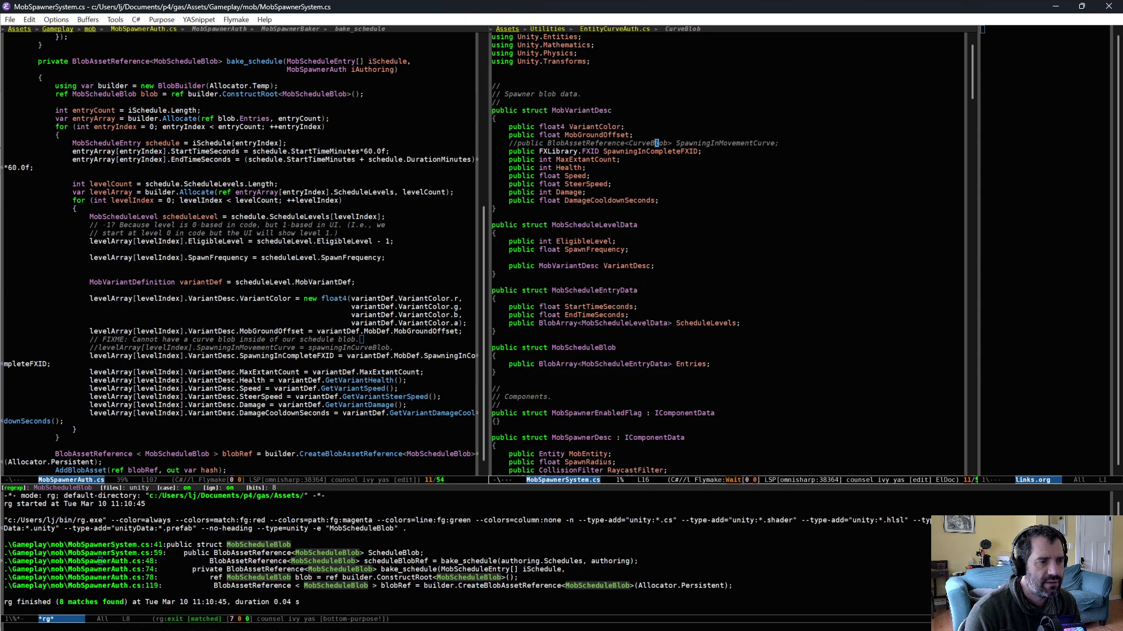
pyautogui.hotkey('ctrl', 'a')
pyautogui.hotkey('alt', 'm')
pyautogui.hotkey('ctrl', 'd')
pyautogui.hotkey('ctrl', 'd')
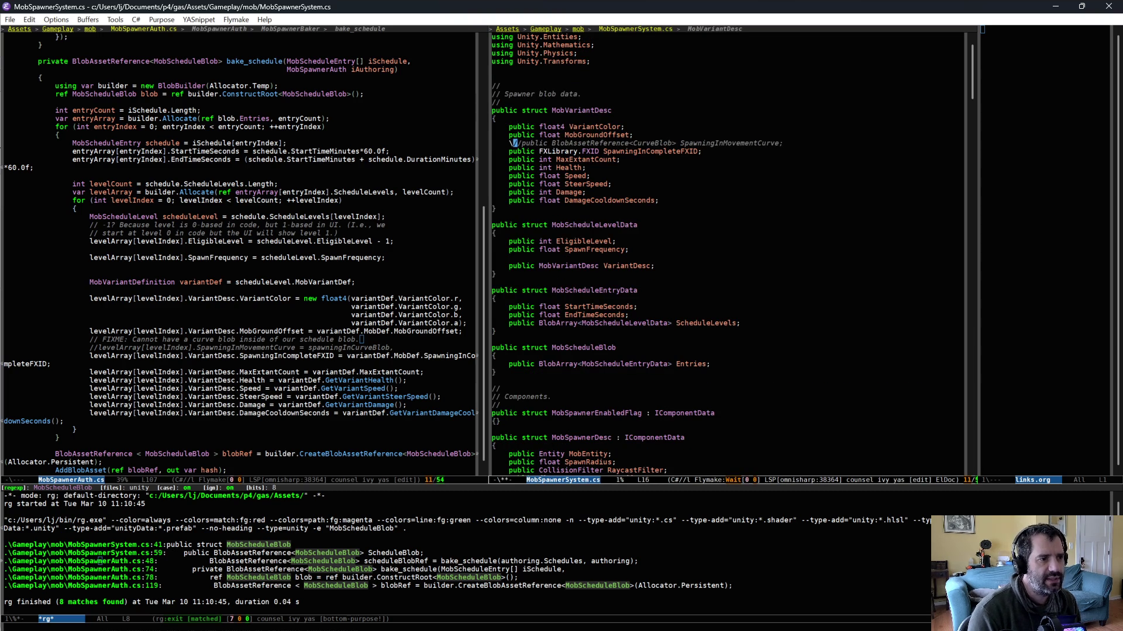
pyautogui.hotkey('ctrl', 'd')
pyautogui.hotkey('ctrl', 'x')
pyautogui.hotkey('ctrl', 's')
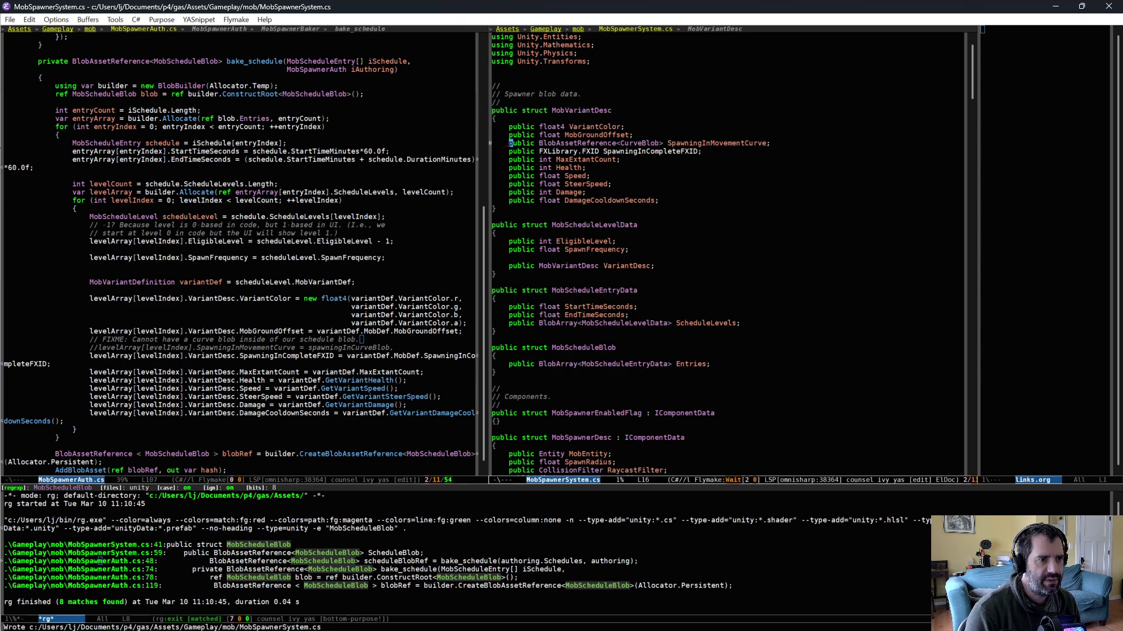
# Step: Recompile in Unity and read the EA0003 error rejecting the blob reference in the schedule blob
pyautogui.hotkey('alt', 'Tab')
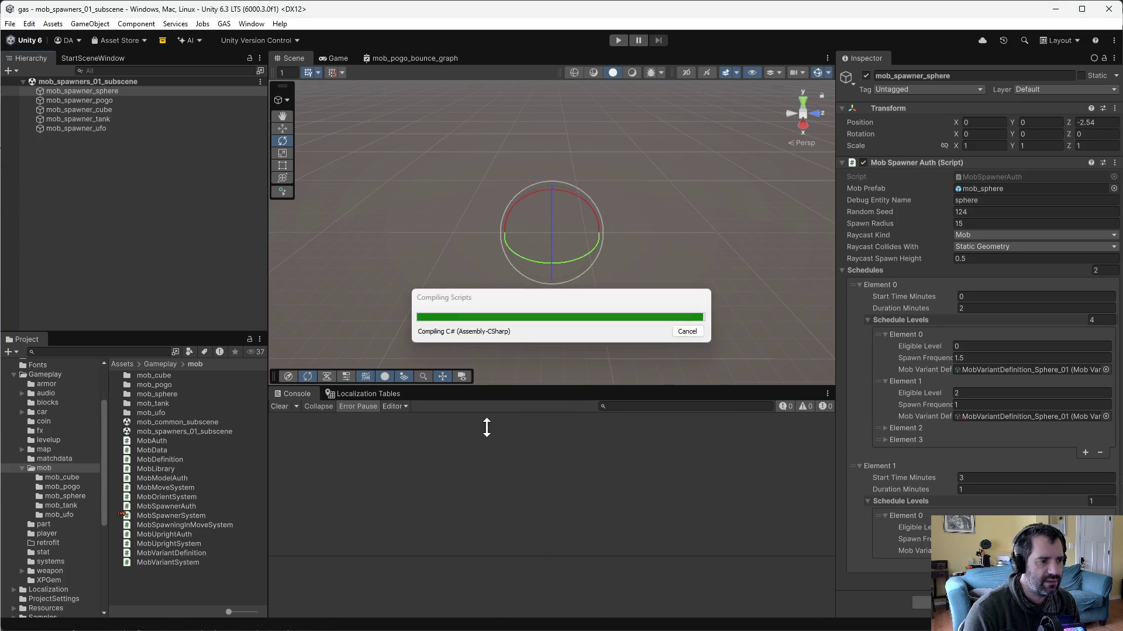
pyautogui.click(539, 418)
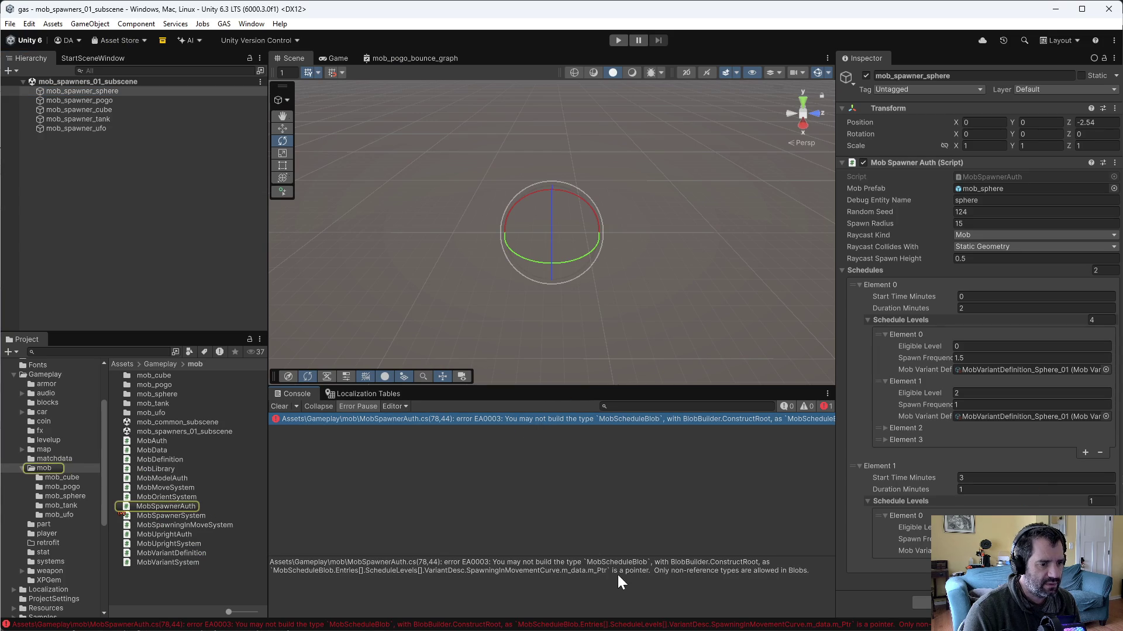
pyautogui.hotkey('alt', 'Tab')
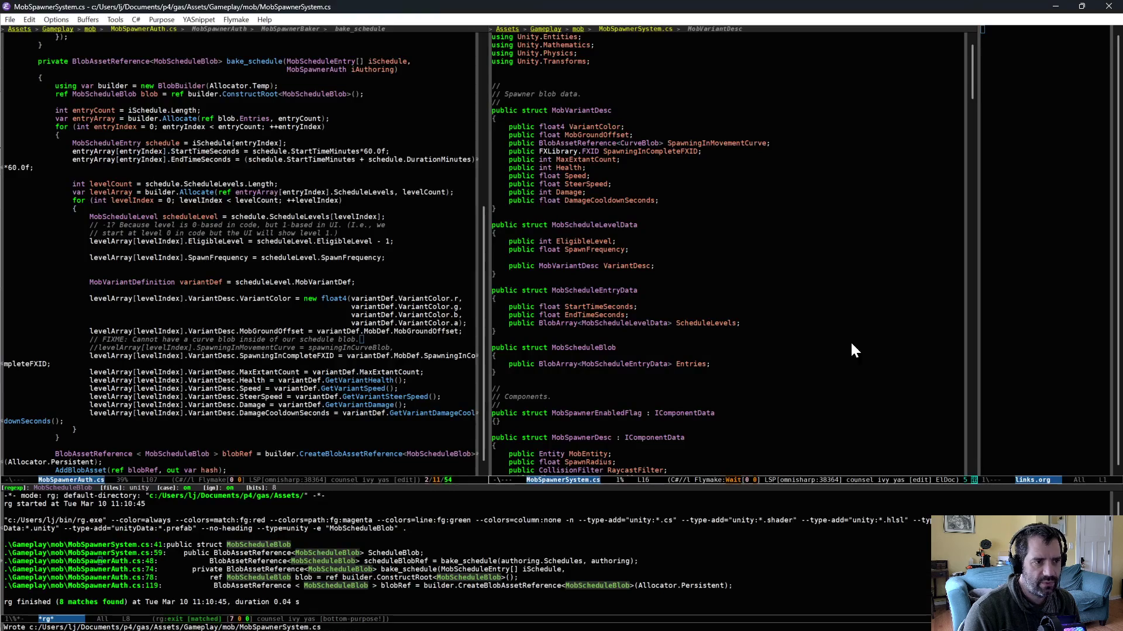
# Step: Comment out the SpawningInMovementCurve field and glance at the CurveBlob type in EntityCurveAuth.cs
pyautogui.hotkey('alt', ';')
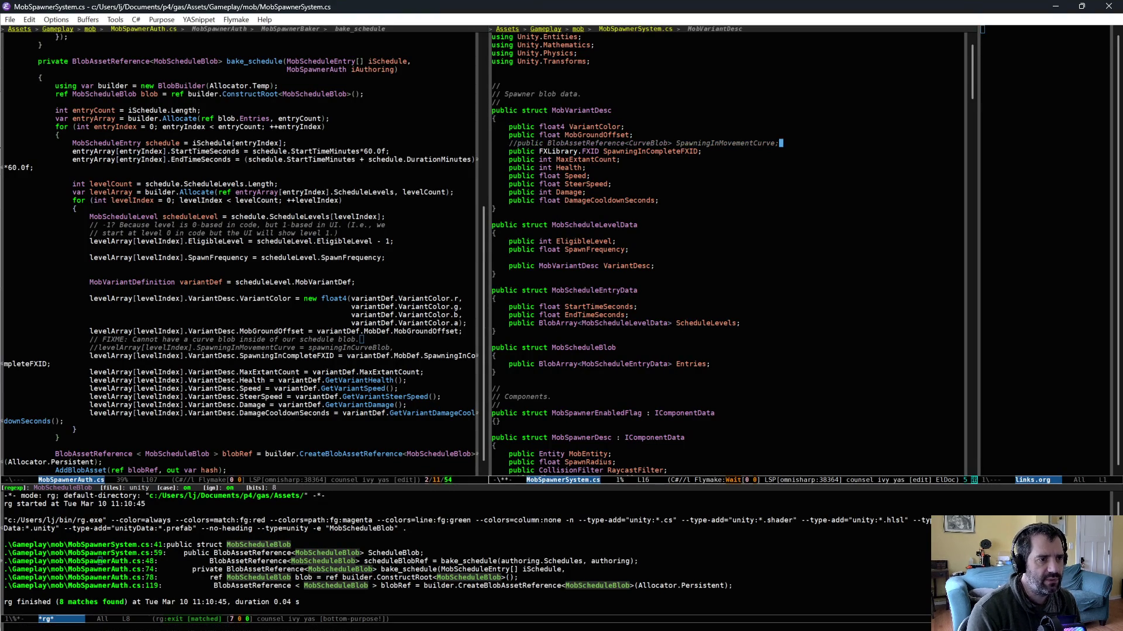
pyautogui.write('public')
pyautogui.hotkey('ctrl', 'x')
pyautogui.press('Left')
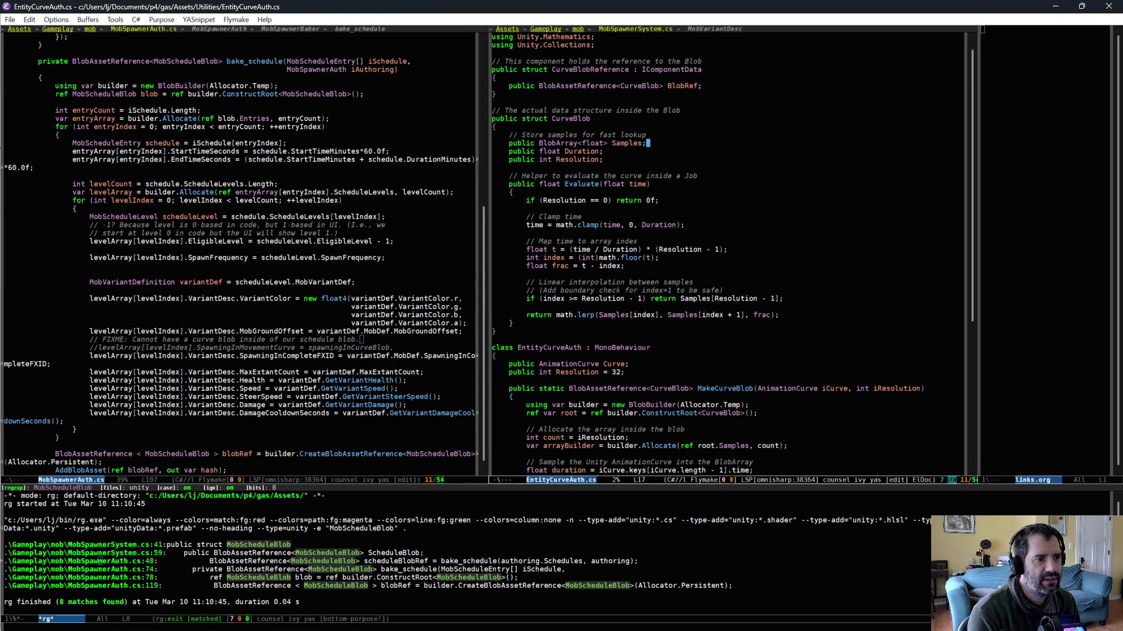
pyautogui.hotkey('ctrl', 'x')
# Step: Add a 'public CurveBlob foo;' field below it, save MobSpawnerSystem.cs, and recompile in Unity
pyautogui.press('Right')
pyautogui.press('Return')
pyautogui.write('public Cur')
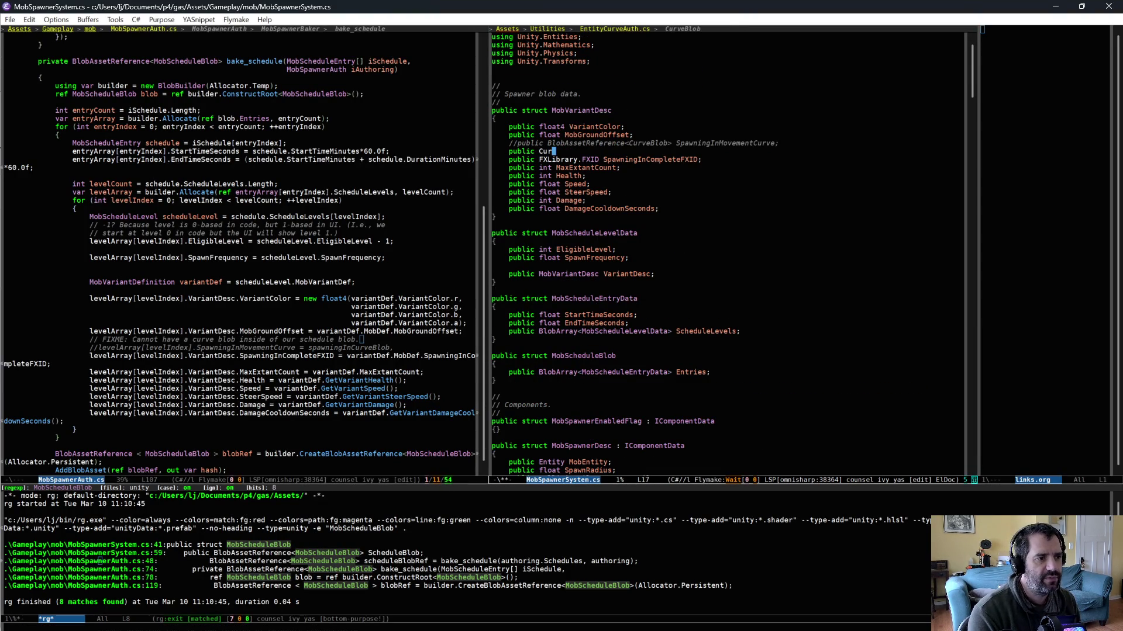
pyautogui.write('veBlocb foo;')
pyautogui.hotkey('ctrl', 'x')
pyautogui.hotkey('ctrl', 's')
pyautogui.hotkey('alt', 'Tab')
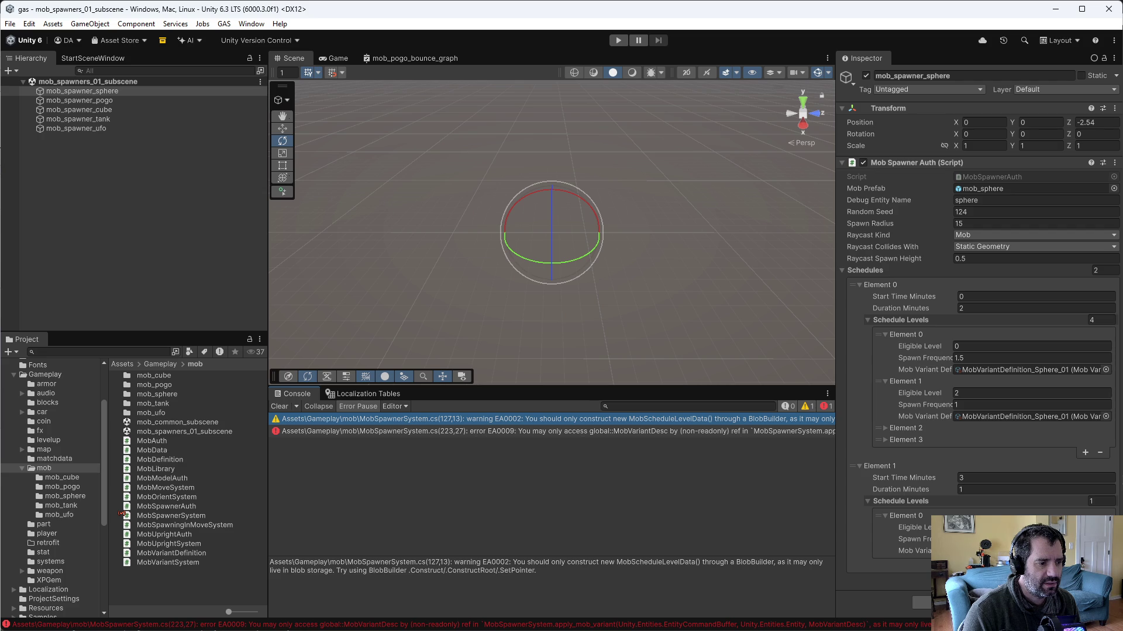
# Step: Read the EA0009 MobVariantDesc readonly error and jump to the EA0002 blob-storage warning's source
pyautogui.click(612, 433)
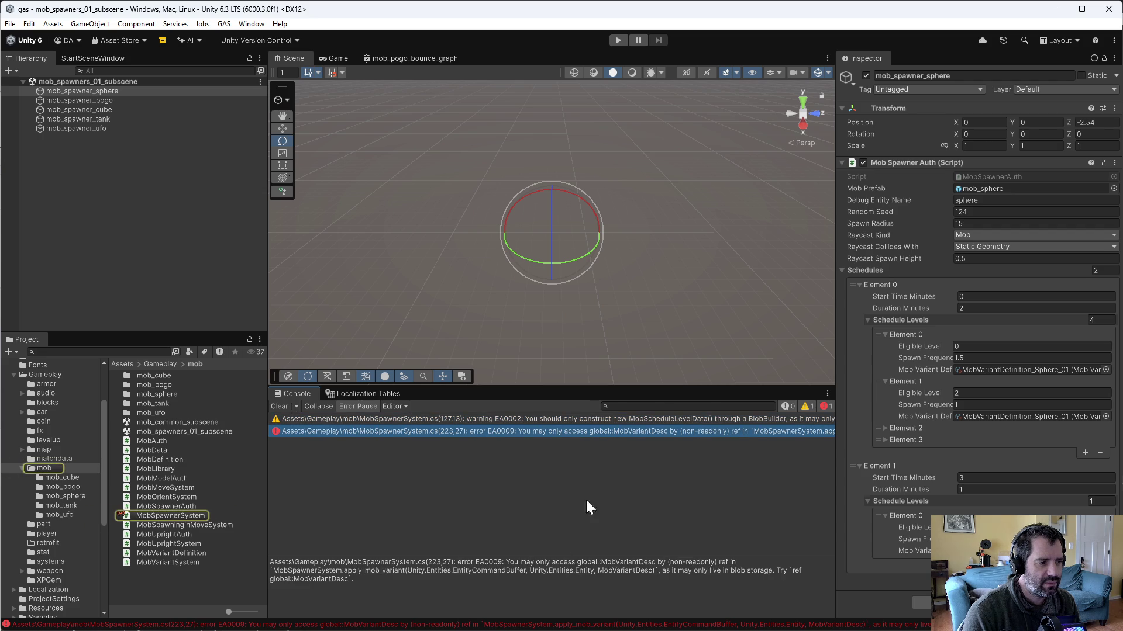
pyautogui.doubleClick(554, 415)
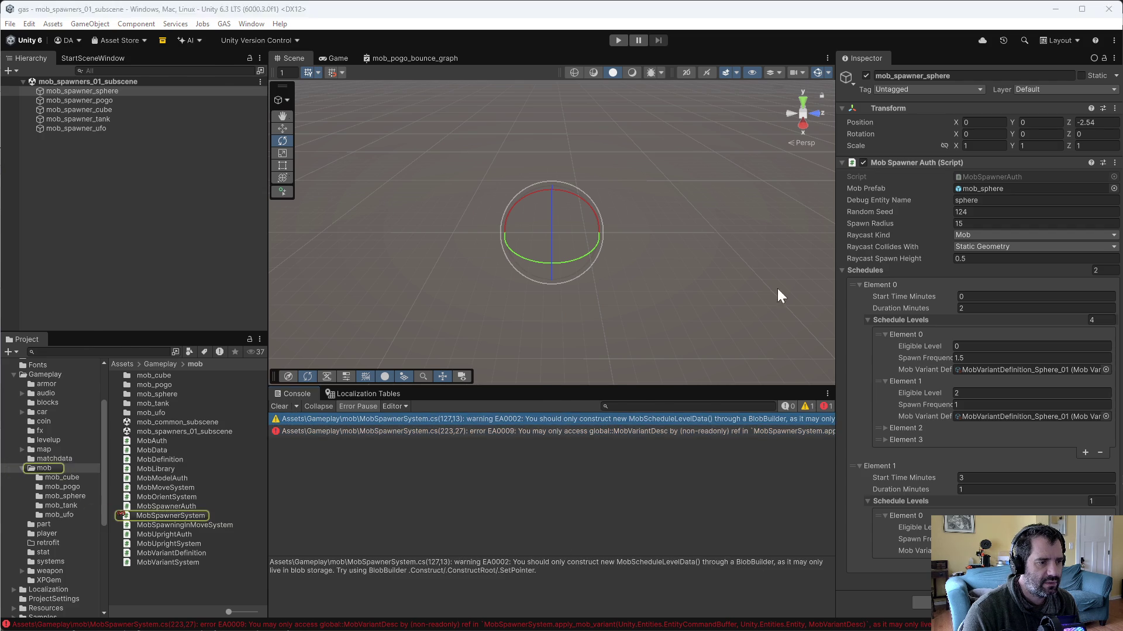
pyautogui.hotkey('alt', 'Tab')
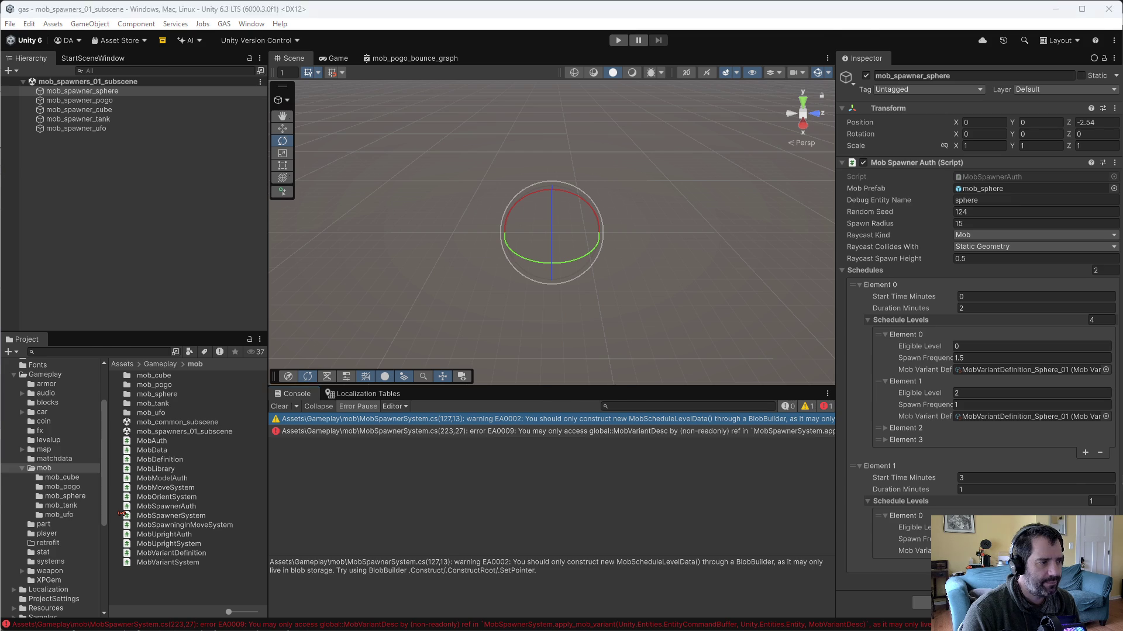
pyautogui.hotkey('alt', 'Tab')
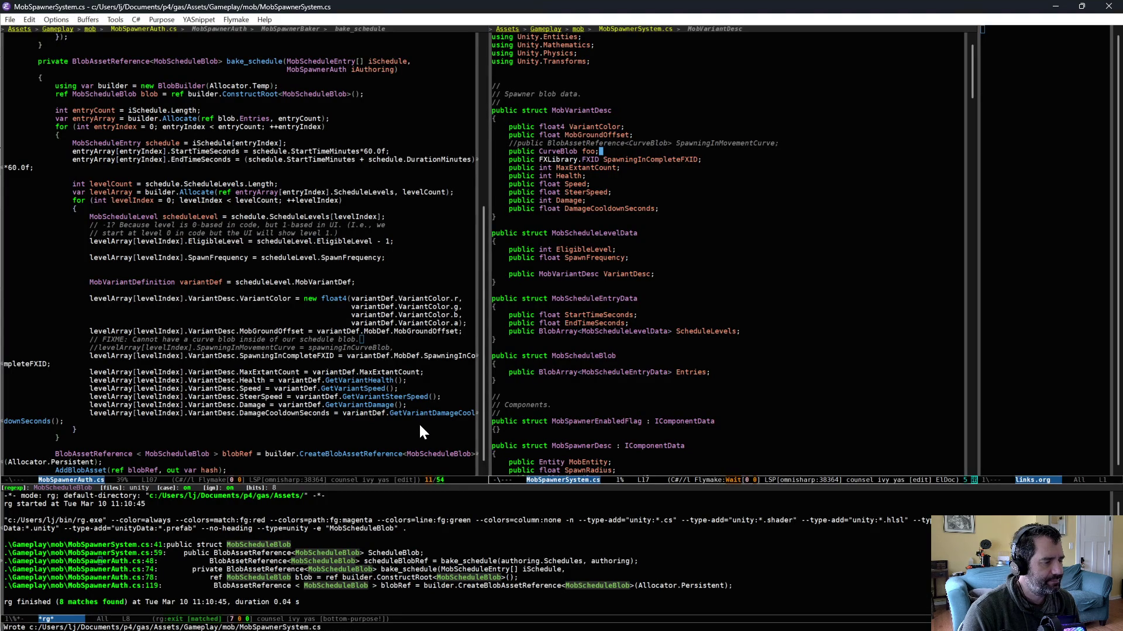
# Step: Recheck the Unity console while inspecting the CreateBlobAssetReference call in MobSpawnerAuth.cs
pyautogui.hotkey('alt', 'Tab')
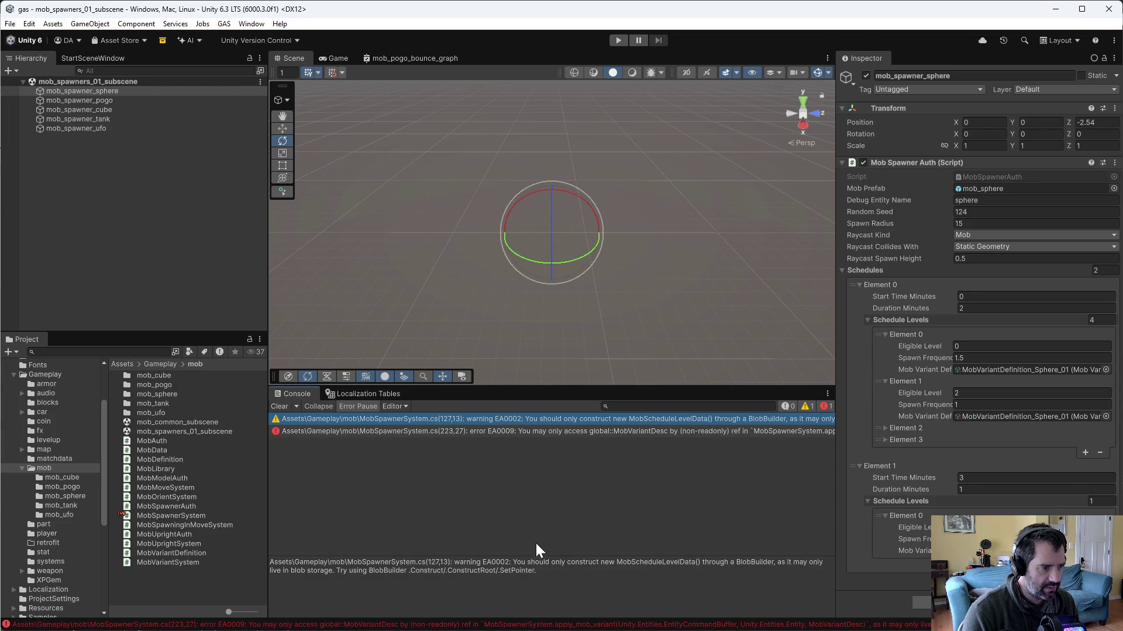
pyautogui.hotkey('alt', 'Tab')
pyautogui.click(323, 348)
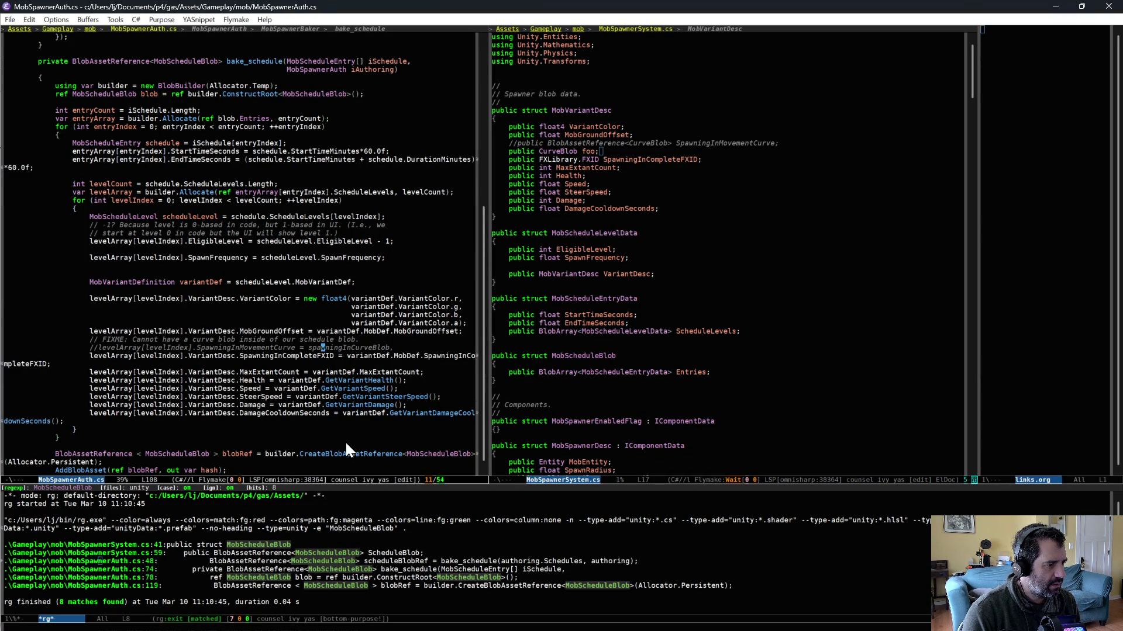
pyautogui.click(357, 454)
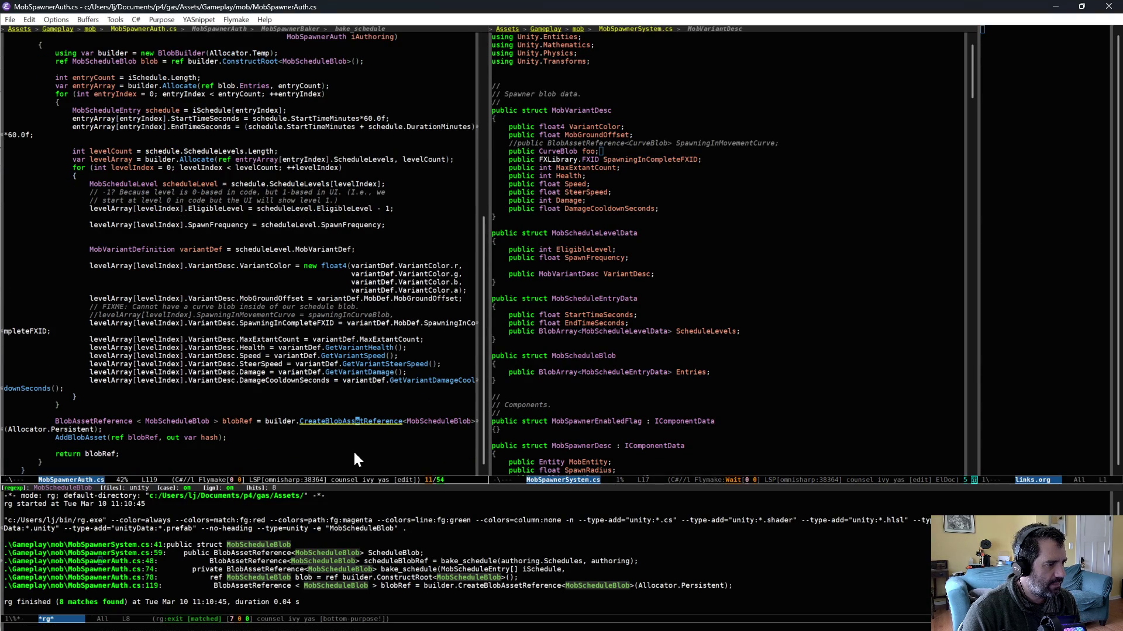
pyautogui.hotkey('alt', 'Tab')
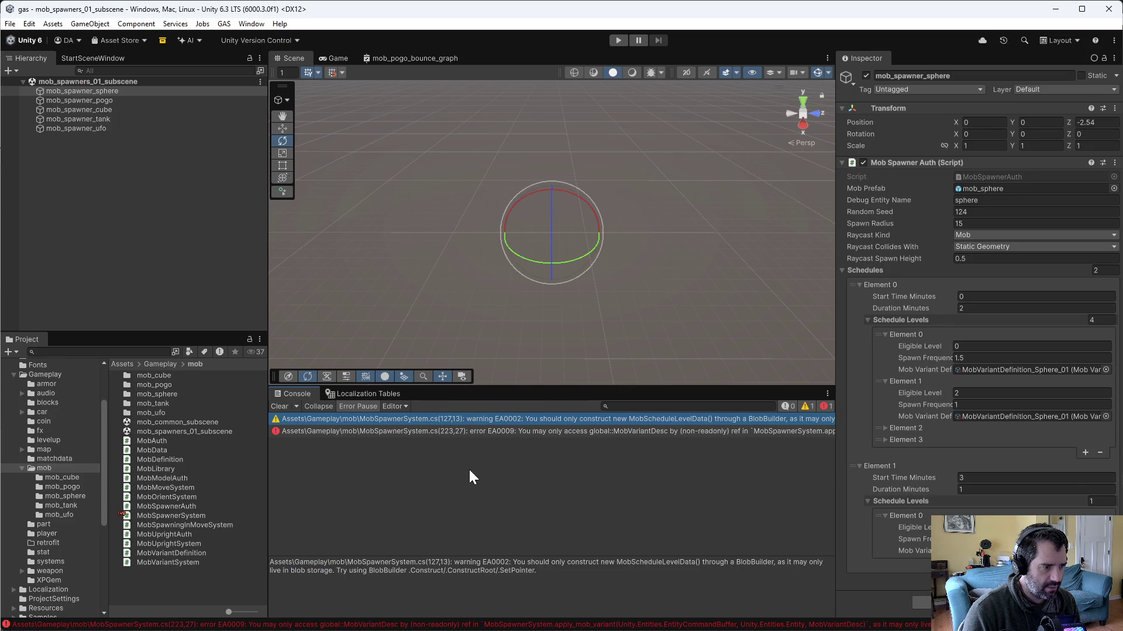
pyautogui.hotkey('alt', 'Tab')
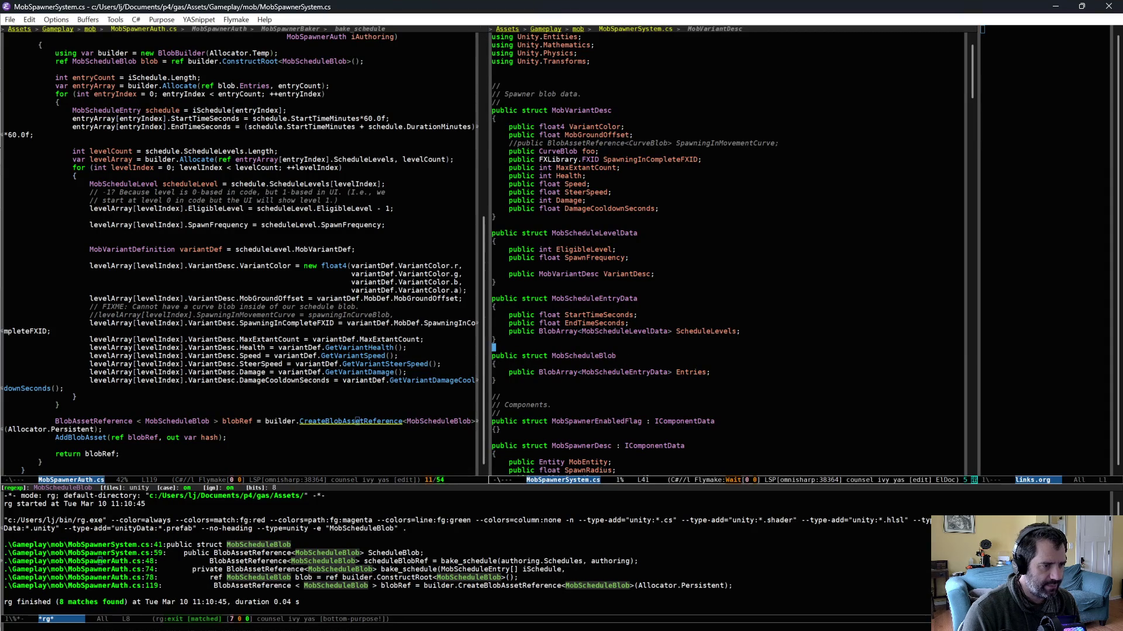
# Step: Store the CurveBlob foo field's position in register 1 and check Unity's compile status
pyautogui.click(676, 149)
pyautogui.hotkey('ctrl', 'x')
pyautogui.press('r')
pyautogui.press('space')
pyautogui.press('1')
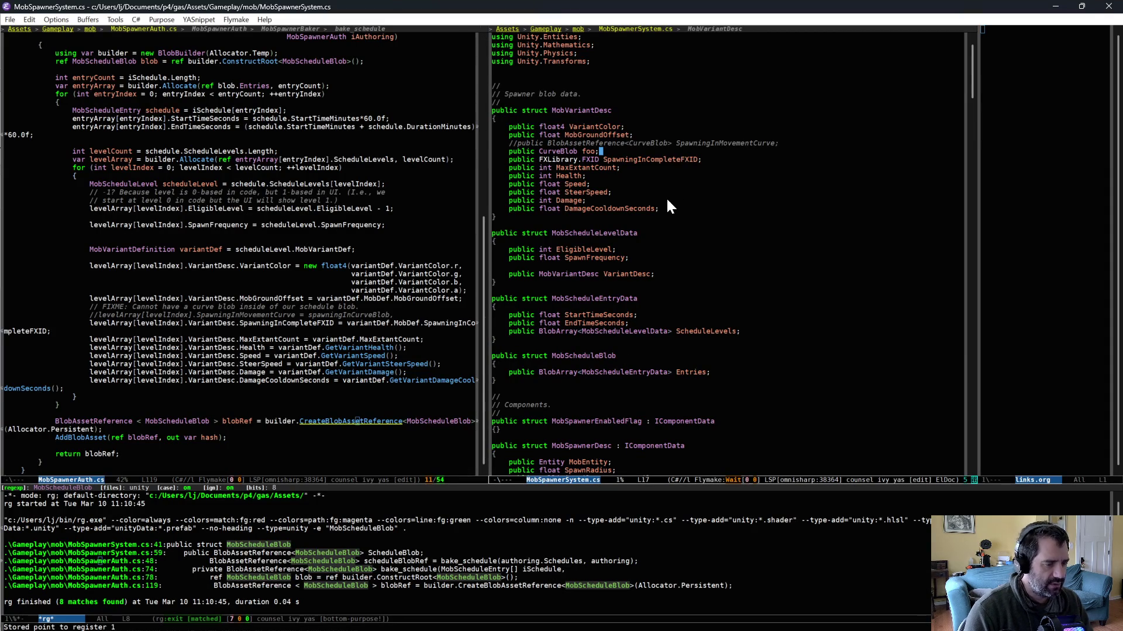
pyautogui.hotkey('alt', 'Tab')
pyautogui.hotkey('alt', 'Tab')
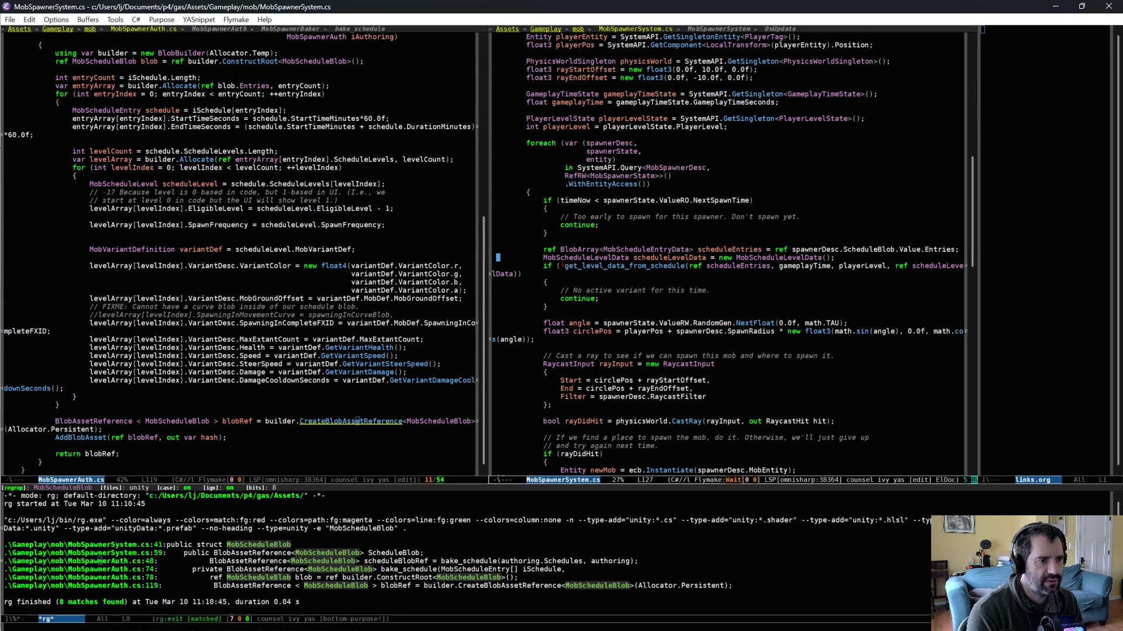
pyautogui.scroll(2, 659, 357)
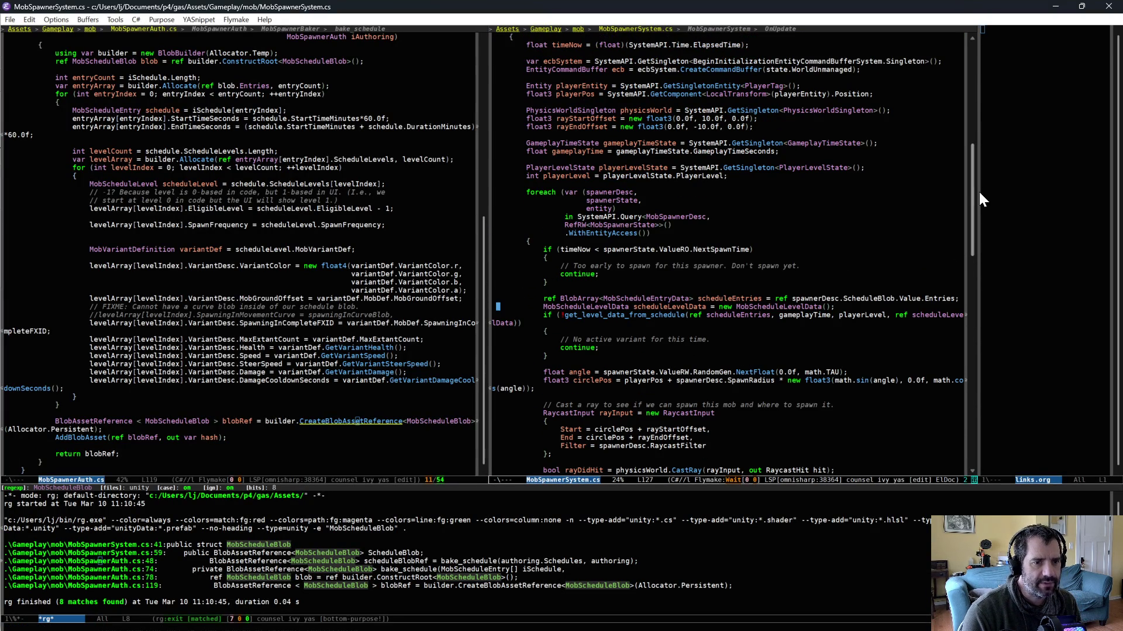
pyautogui.moveTo(969, 183); pyautogui.dragTo(977, 53)
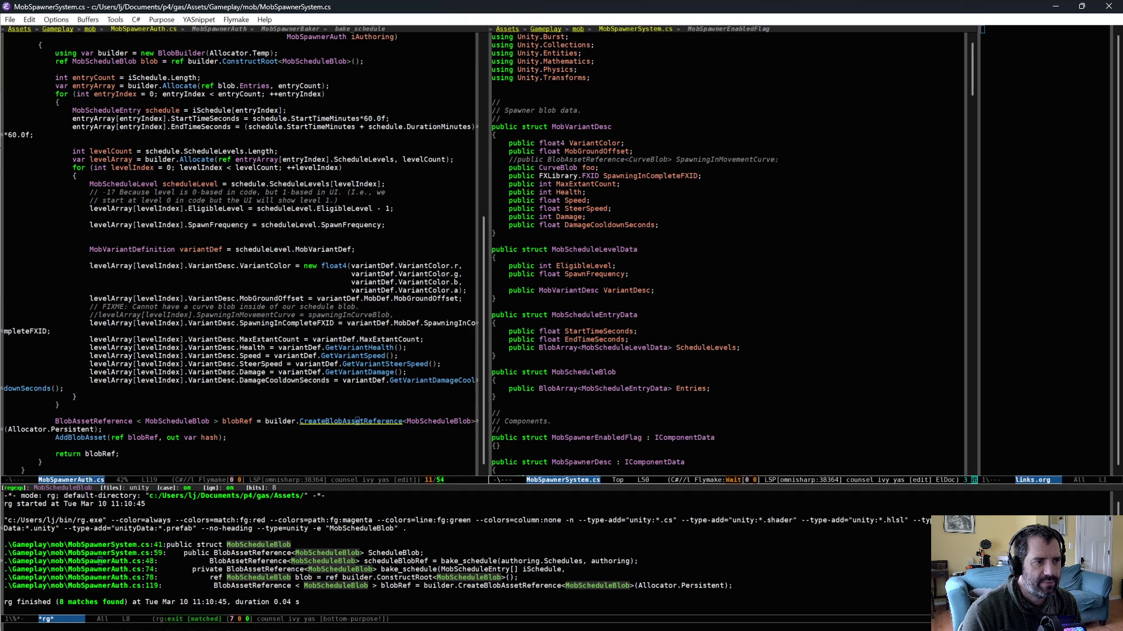
pyautogui.moveTo(577, 175); pyautogui.dragTo(538, 167)
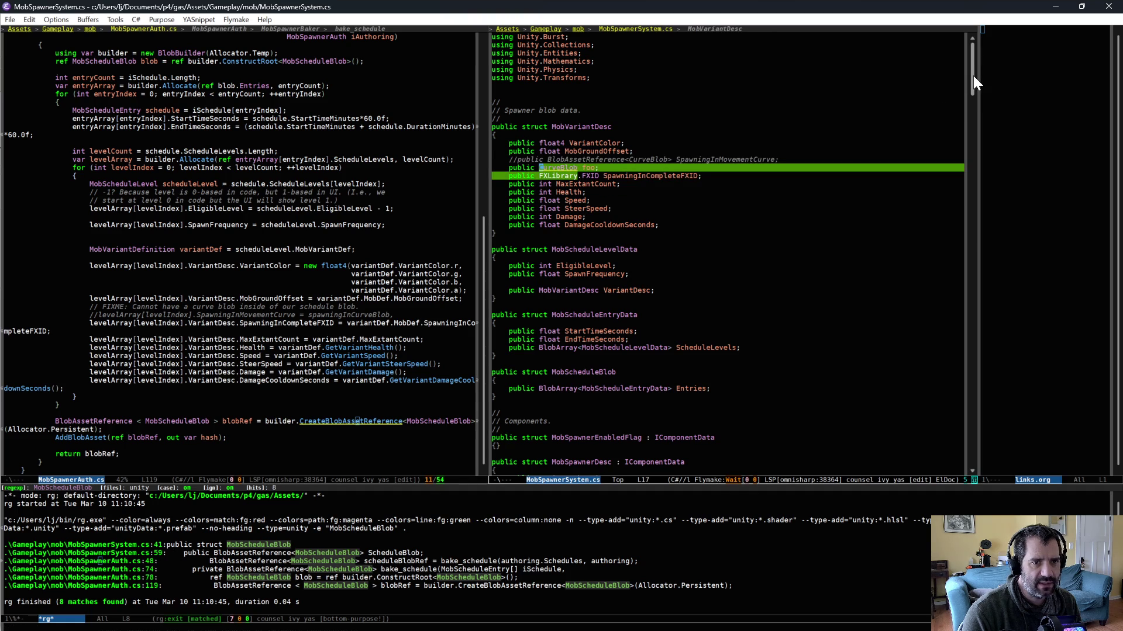
pyautogui.moveTo(973, 76); pyautogui.dragTo(973, 79)
# Step: Prefix the 'public CurveBlob foo;' line with // and save MobSpawnerSystem.cs
pyautogui.click(827, 125)
pyautogui.click(687, 135)
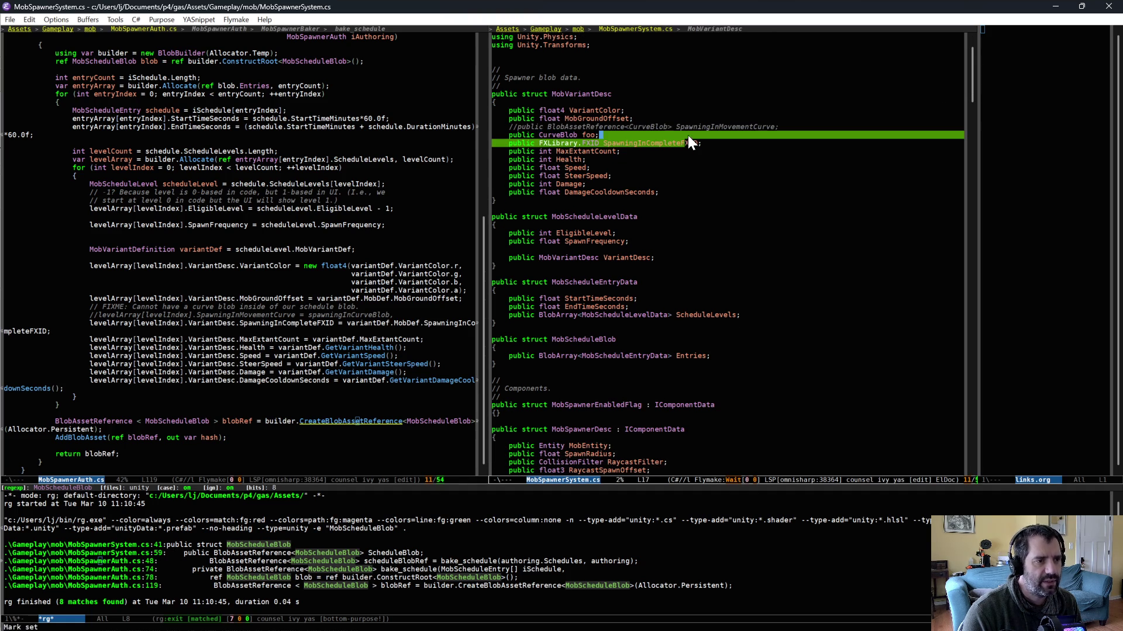
pyautogui.hotkey('ctrl', 'a')
pyautogui.hotkey('alt', 'm')
pyautogui.write('//')
pyautogui.hotkey('ctrl', 'x')
pyautogui.hotkey('ctrl', 's')
pyautogui.hotkey('ctrl', 'x')
# Step: Show EntityCurveAuth.cs in the right pane and scroll through its contents
pyautogui.press('b')
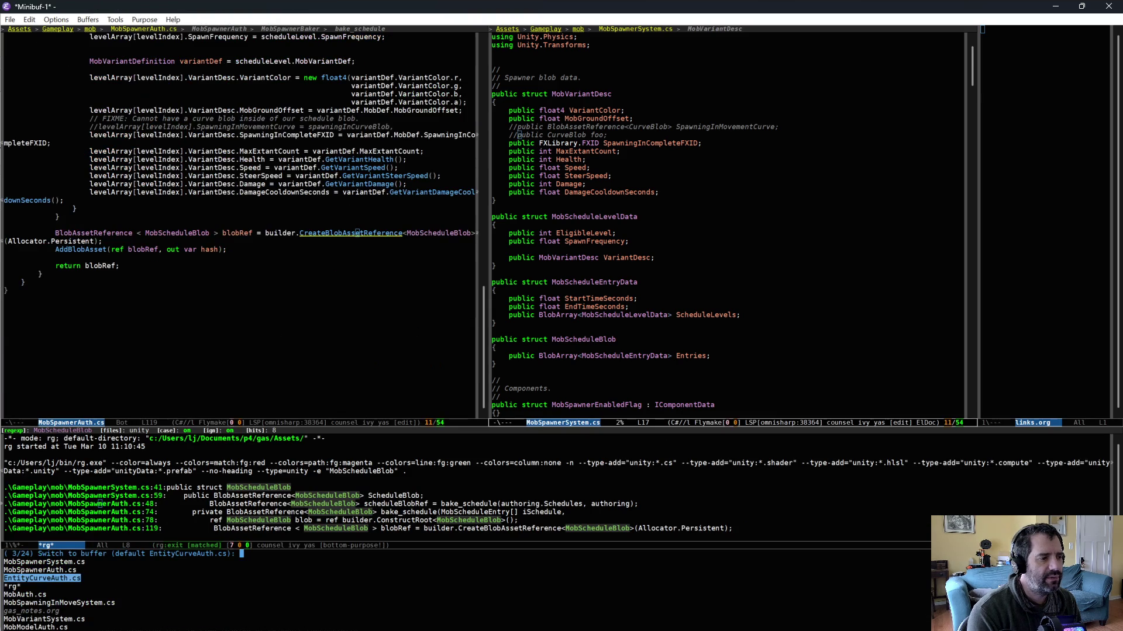
pyautogui.press('Return')
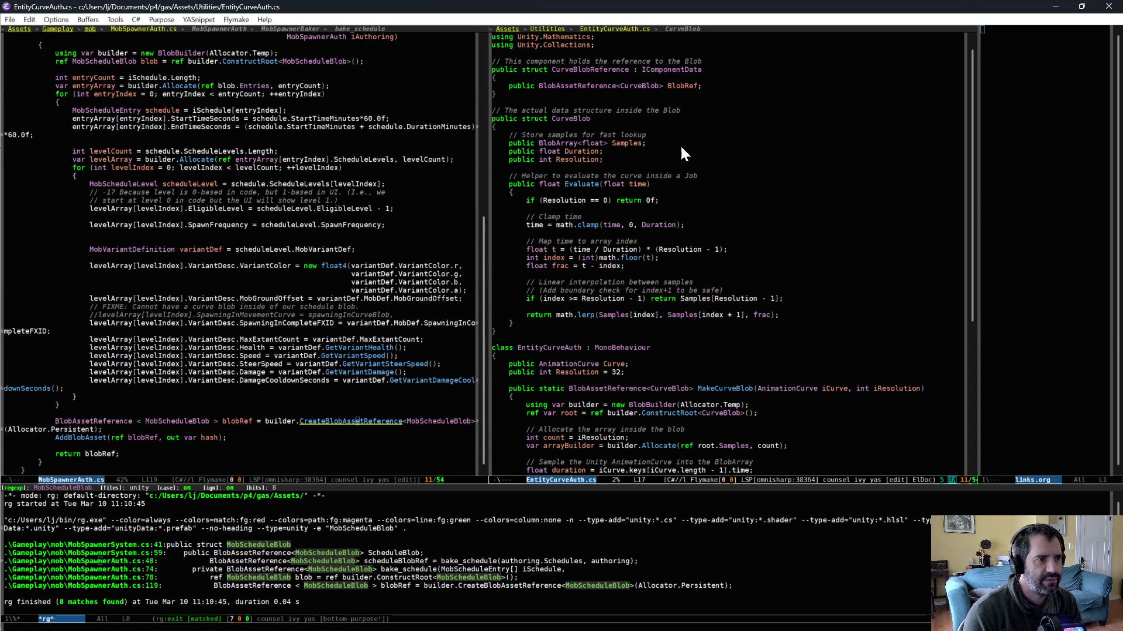
pyautogui.scroll(1, 681, 248)
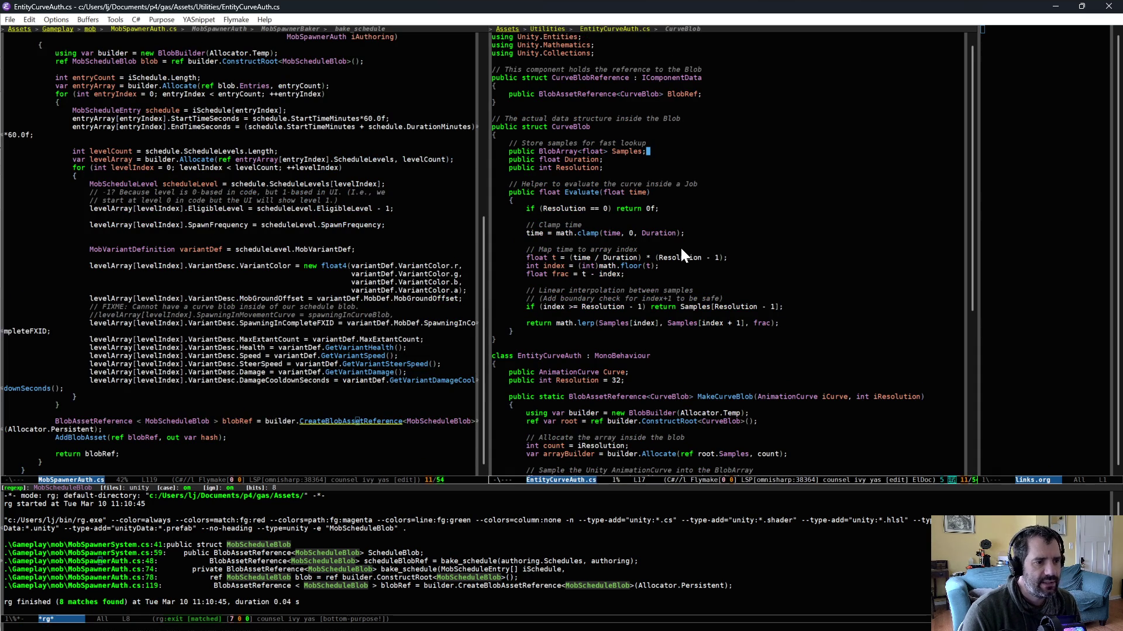
pyautogui.scroll(-5, 681, 252)
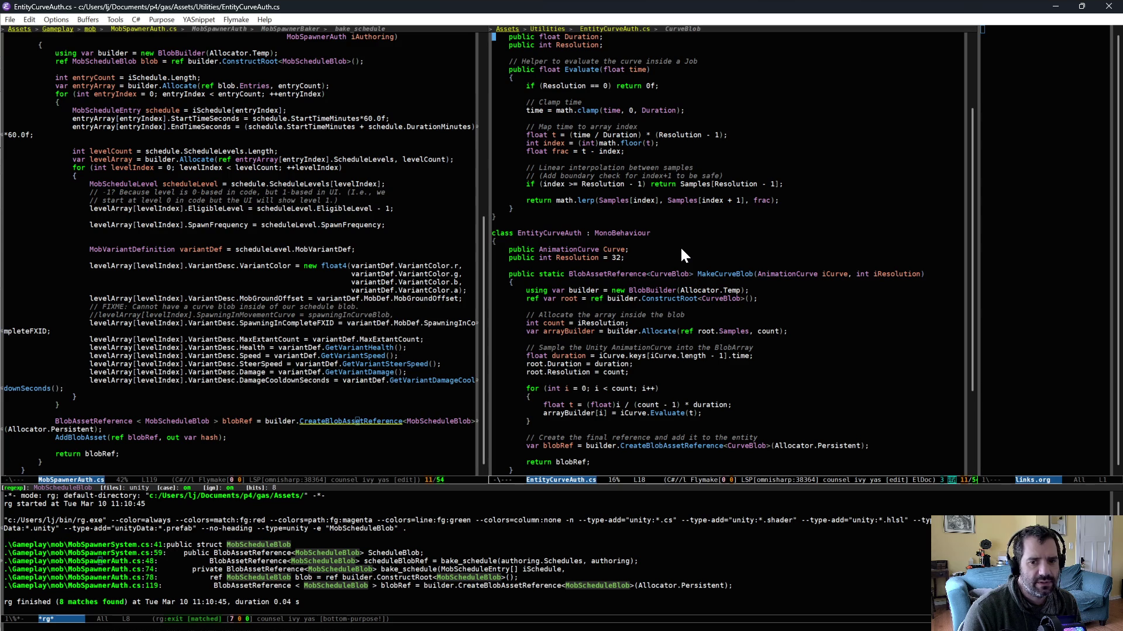
pyautogui.scroll(3, 680, 246)
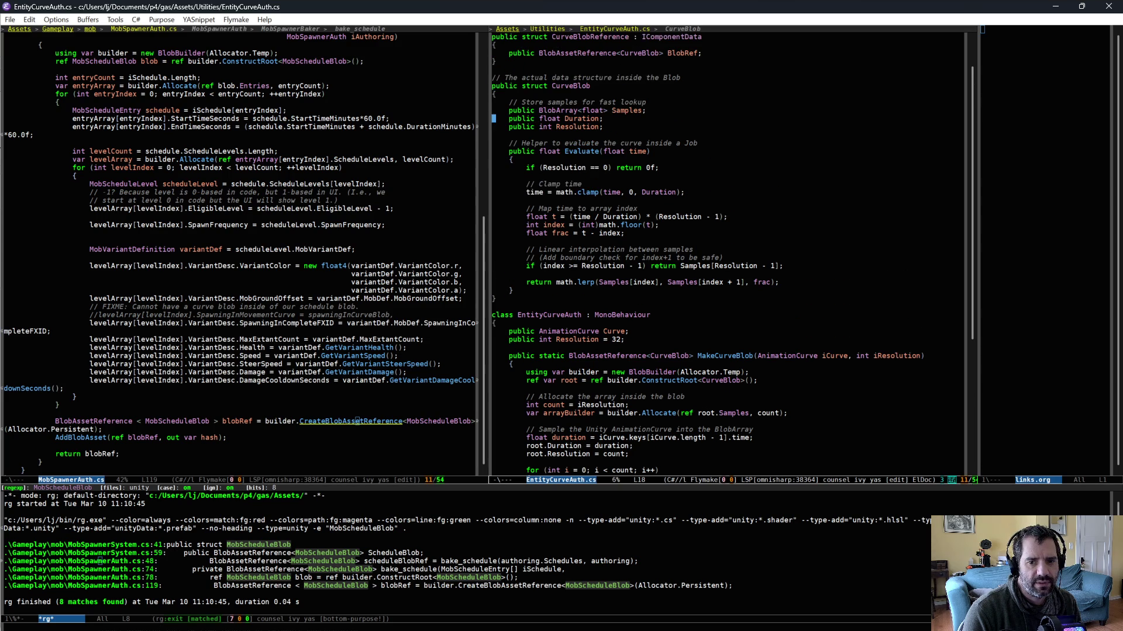
pyautogui.scroll(3, 748, 249)
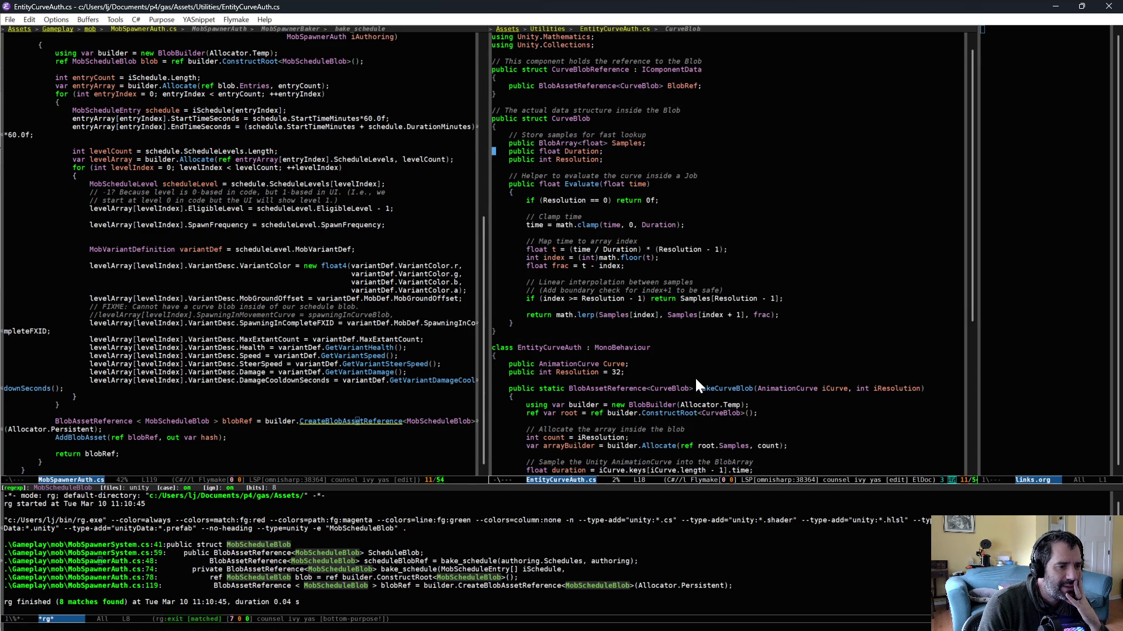
# Step: Examine the CurveBlob struct's Samples field, then open a blank line after CurveBlobReference's closing brace
pyautogui.click(588, 150)
pyautogui.hotkey('ctrl', 'alt', 'f')
pyautogui.click(605, 168)
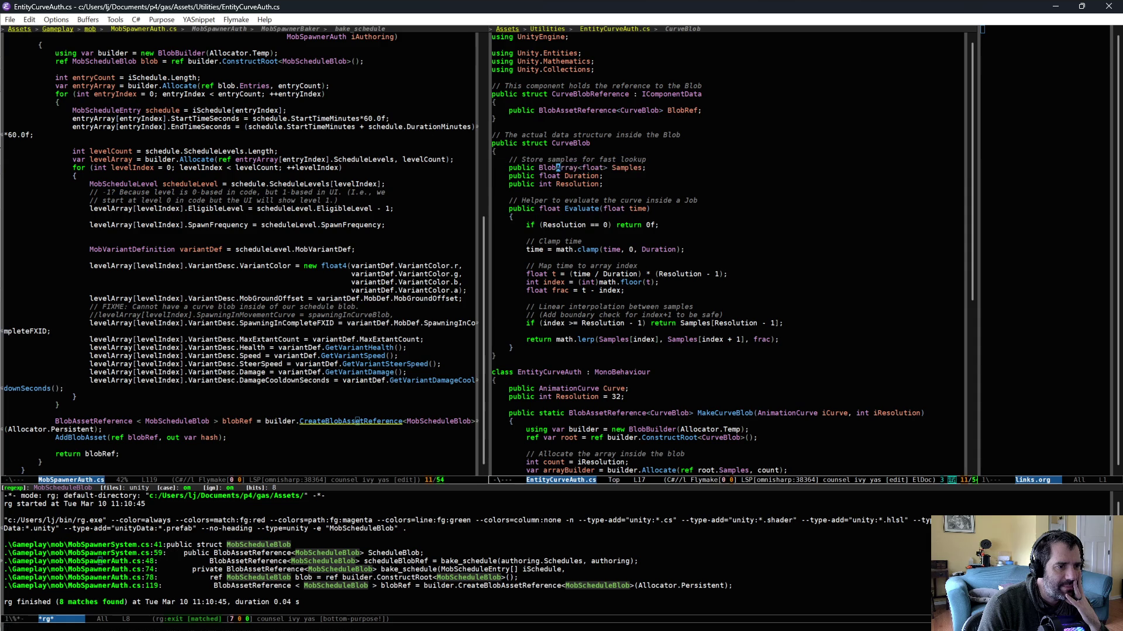
pyautogui.hotkey('ctrl', '=')
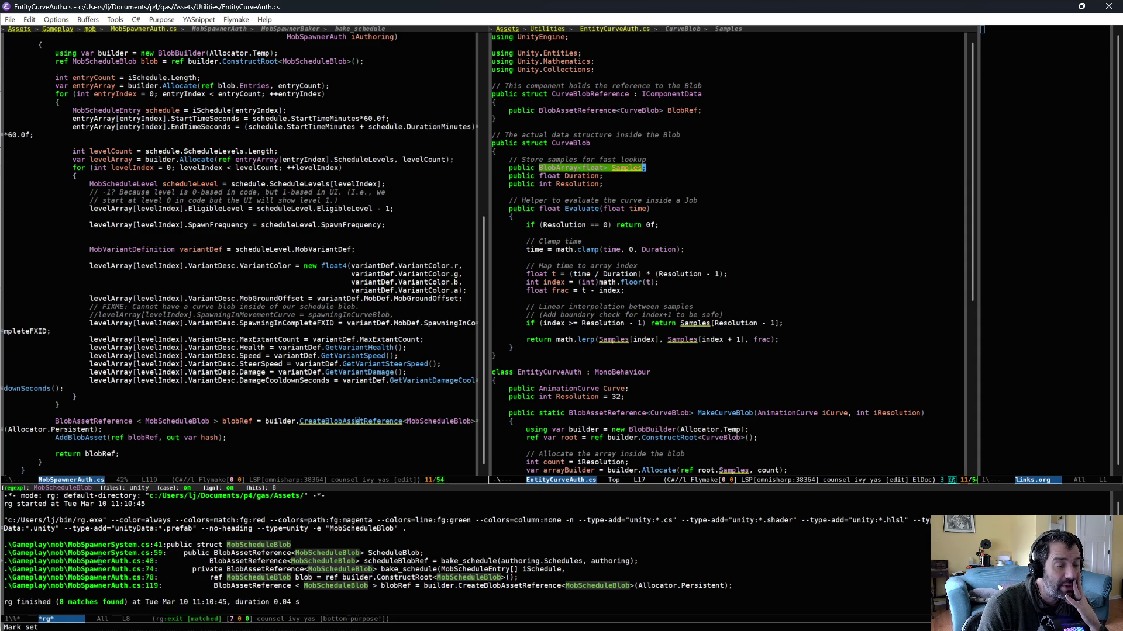
pyautogui.hotkey('alt', 'w')
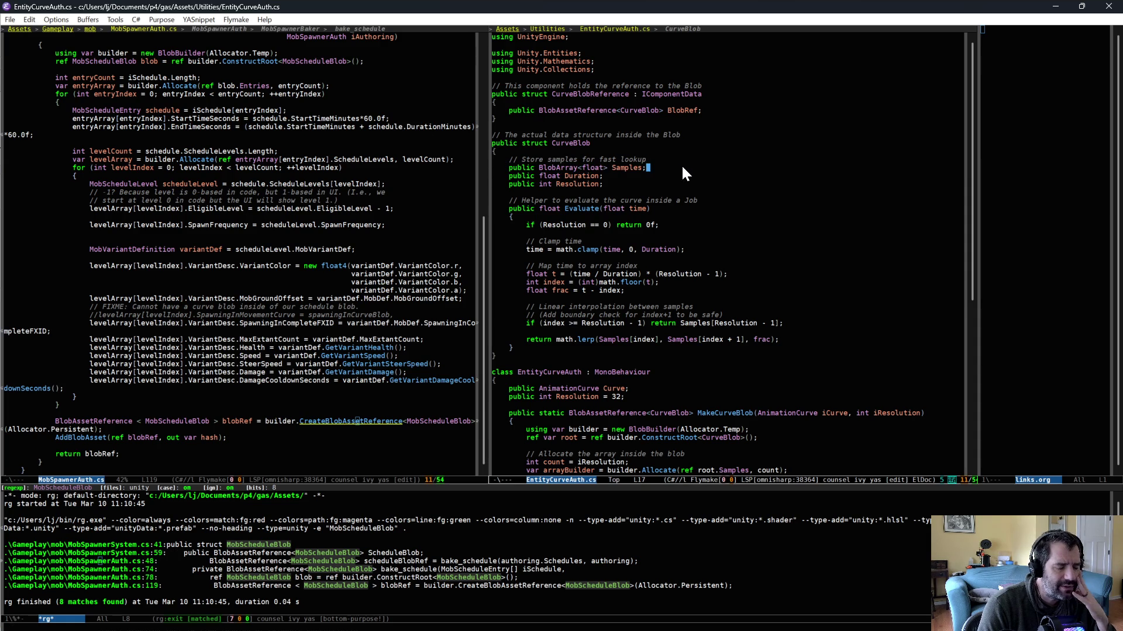
pyautogui.hotkey('ctrl', 'e')
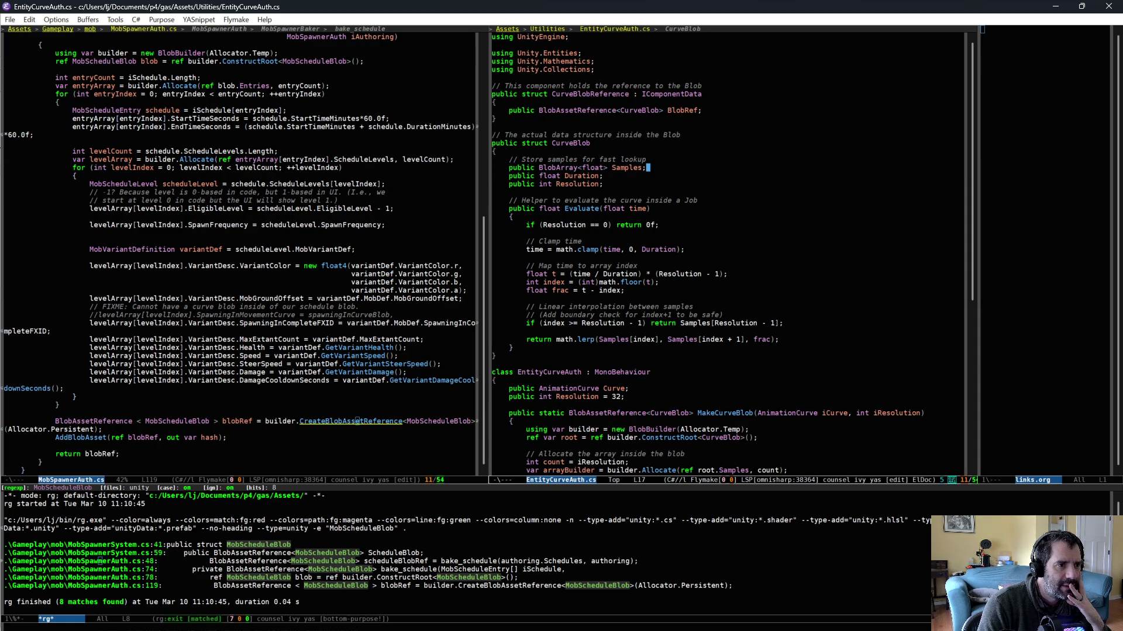
pyautogui.click(628, 144)
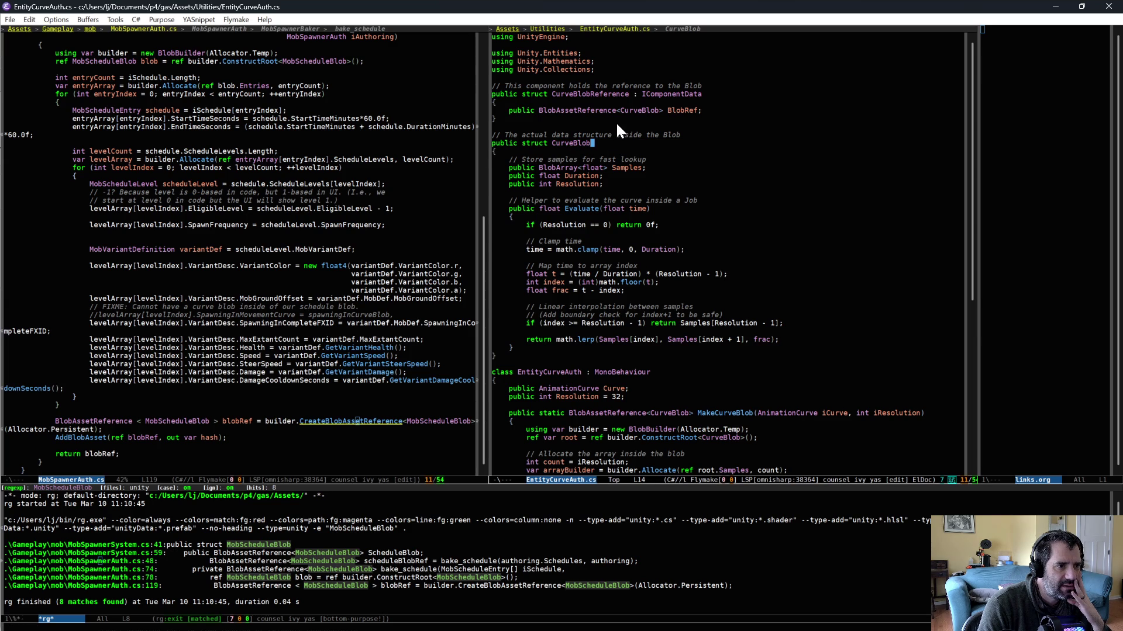
pyautogui.click(616, 118)
pyautogui.press('Return')
pyautogui.press('Return')
# Step: Add struct CurveData with float[] Samples, float Duration and int Resolution, and save EntityCurveAuth.cs
pyautogui.write('pu')
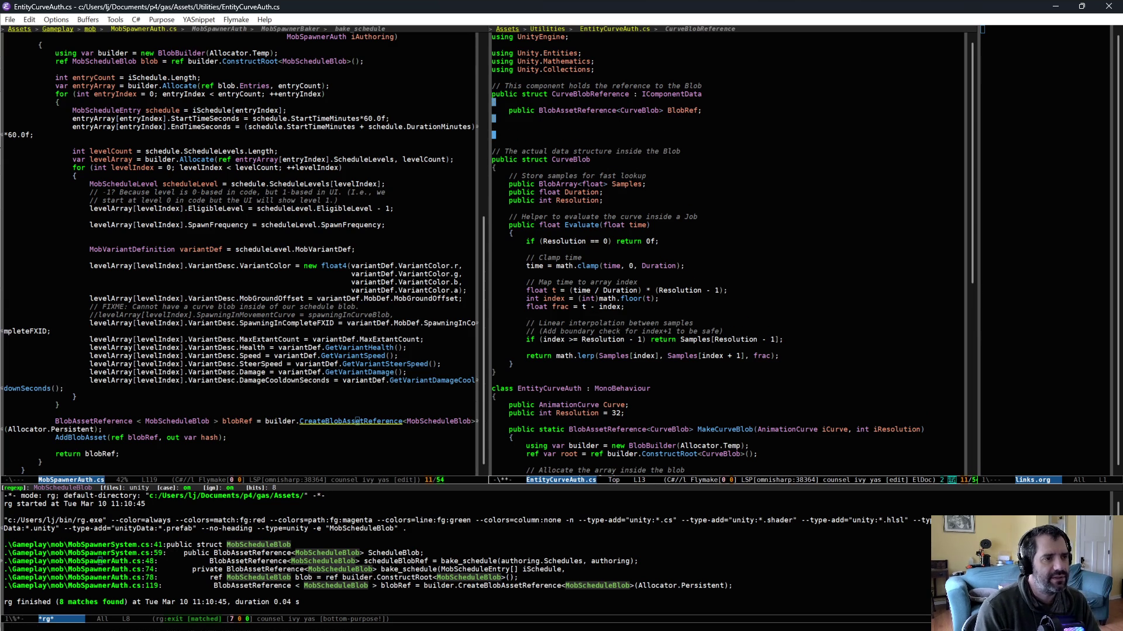
pyautogui.write('blic str')
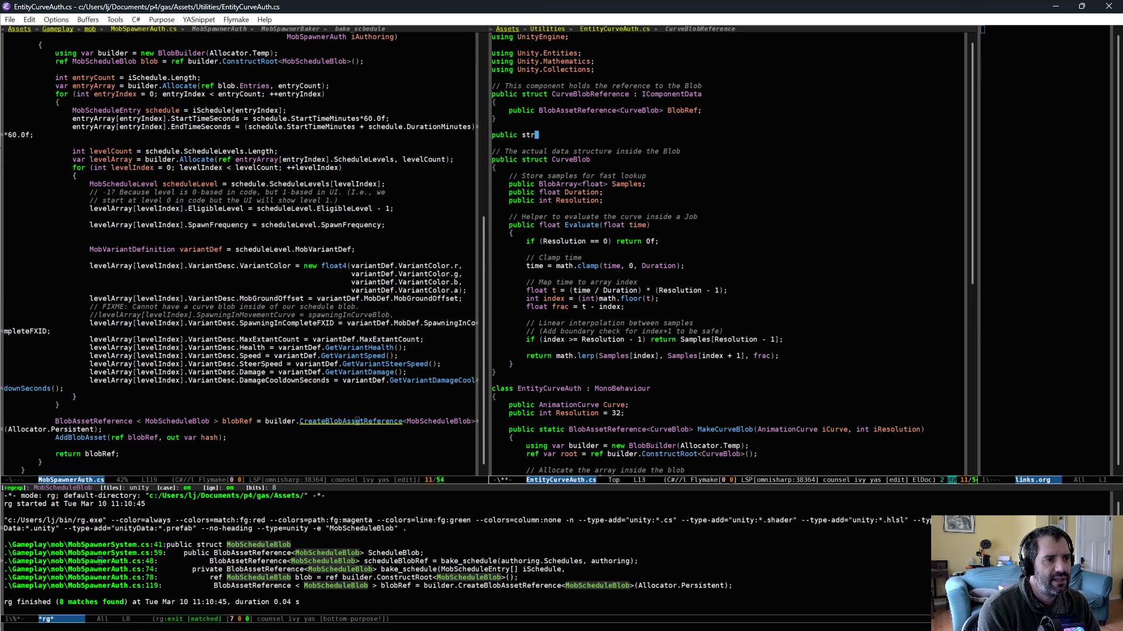
pyautogui.write('uct CurveData')
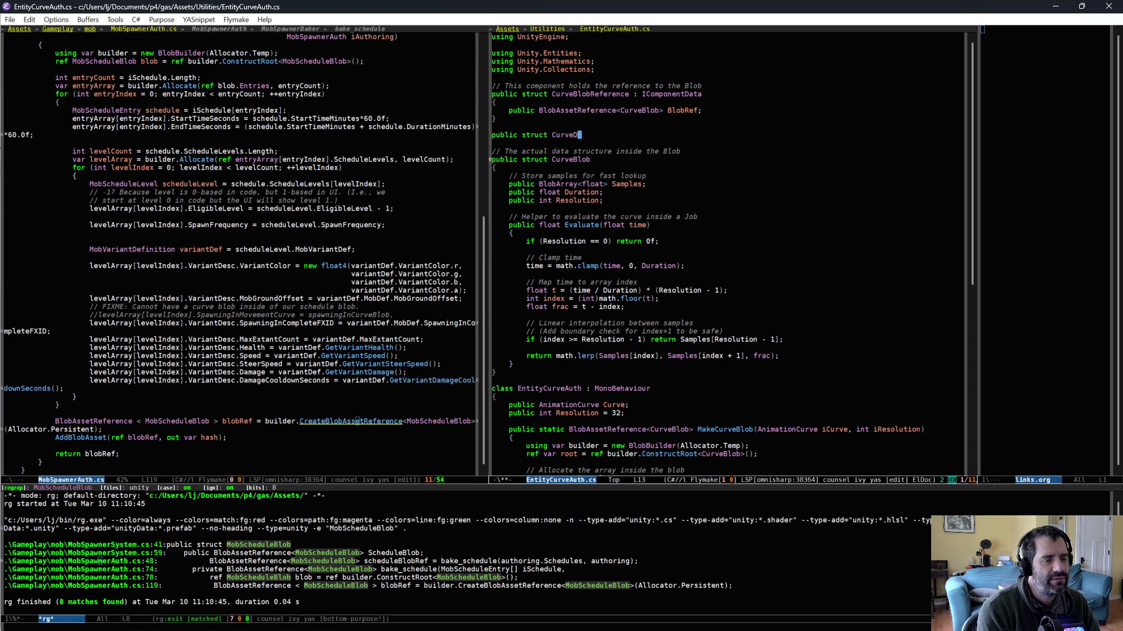
pyautogui.press('Return')
pyautogui.write('{')
pyautogui.press('Return')
pyautogui.write('public')
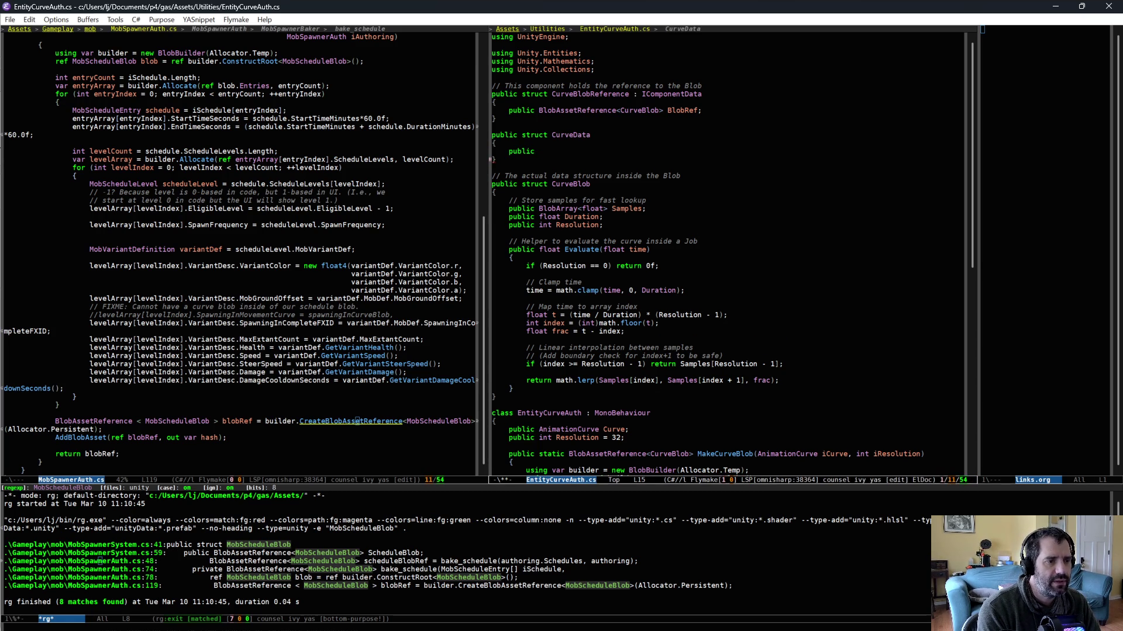
pyautogui.write(' float[] S')
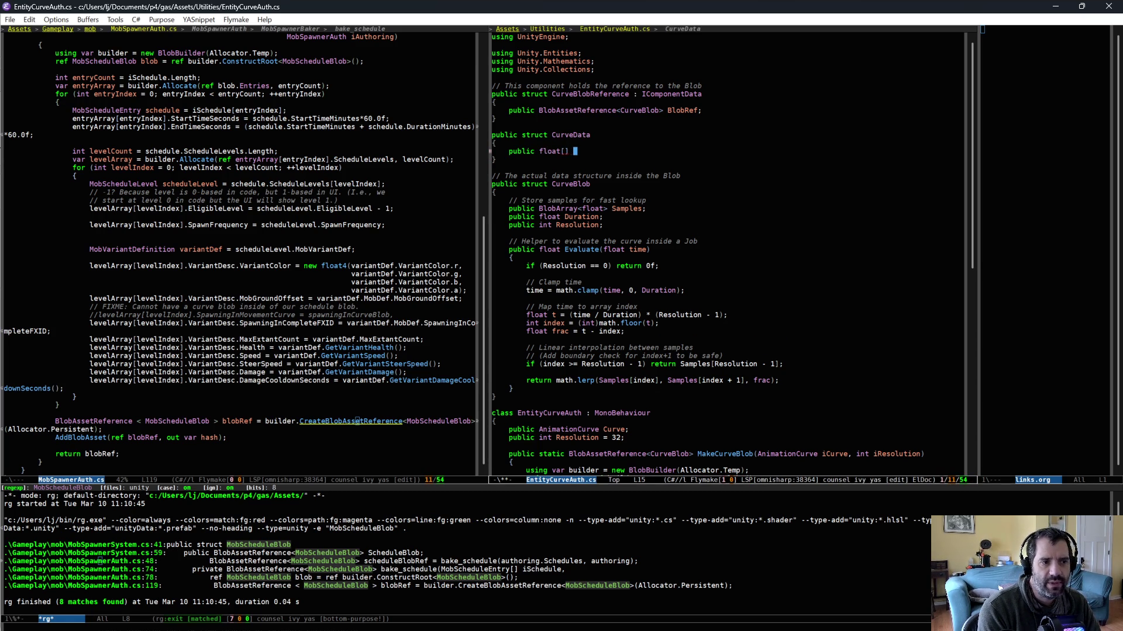
pyautogui.write('amples;')
pyautogui.press('Return')
pyautogui.write('publ')
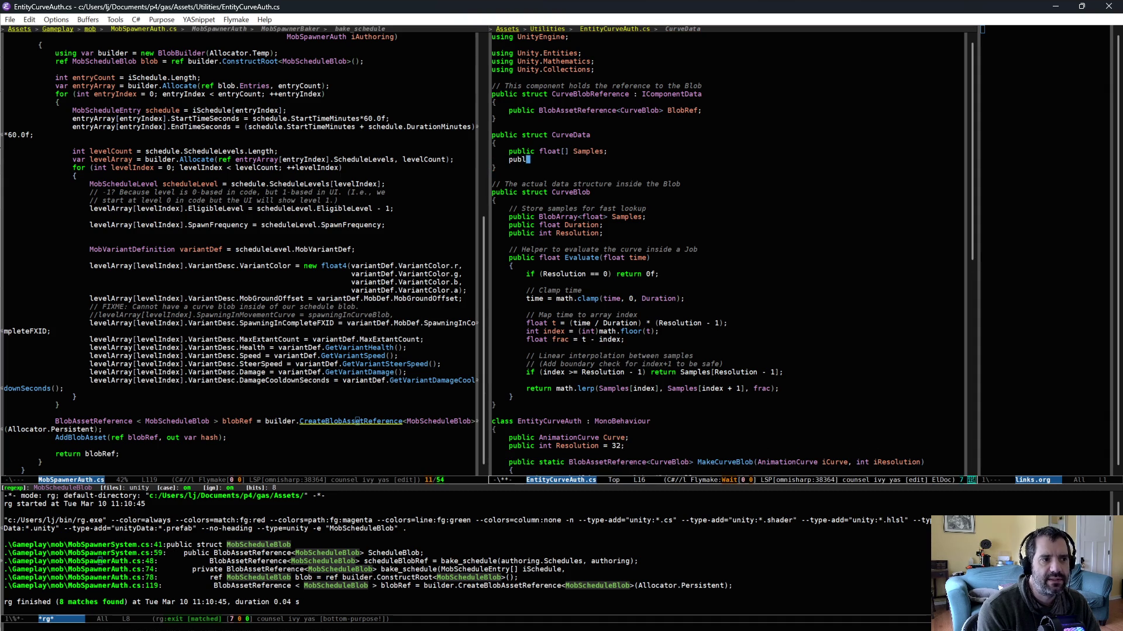
pyautogui.write('ic float Duration;')
pyautogui.press('Return')
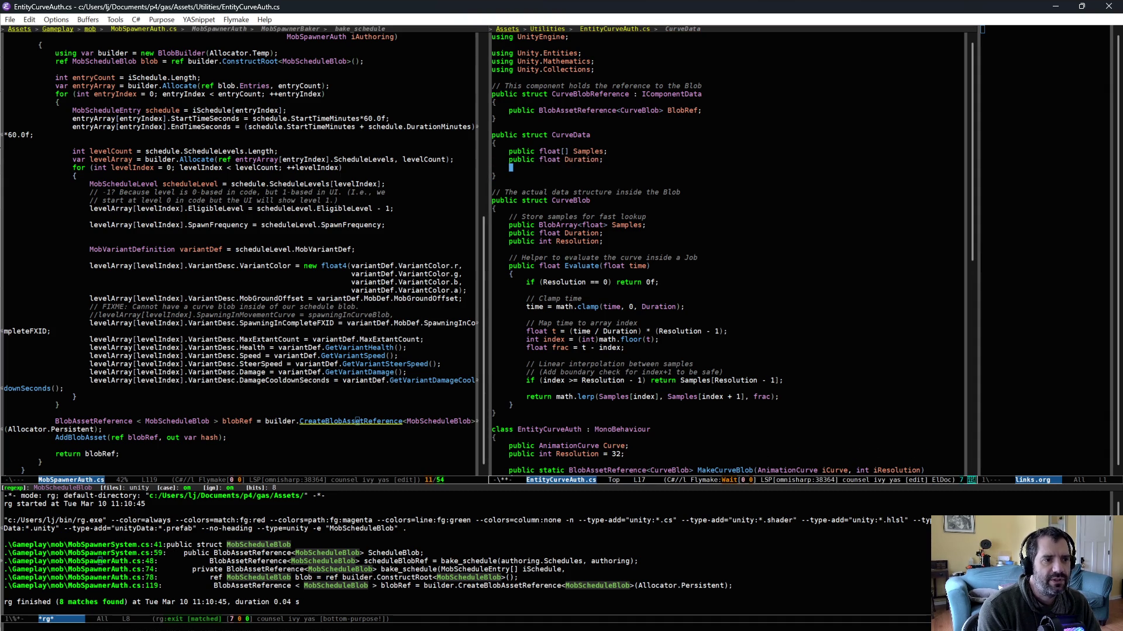
pyautogui.write('public int Resolution;')
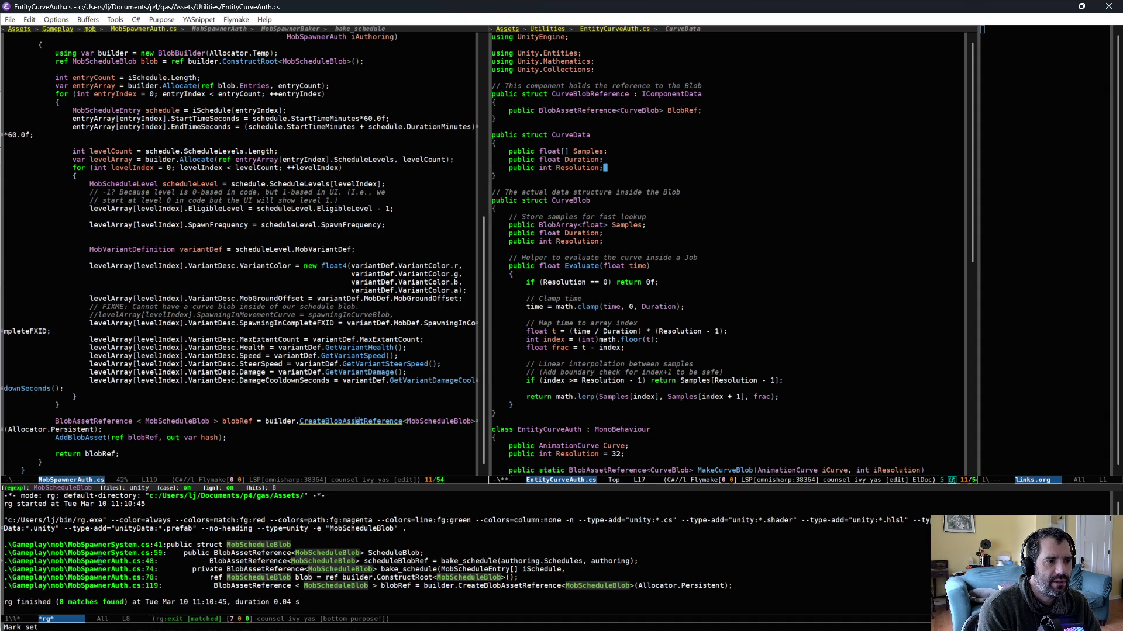
pyautogui.hotkey('ctrl', 'x')
pyautogui.hotkey('ctrl', 's')
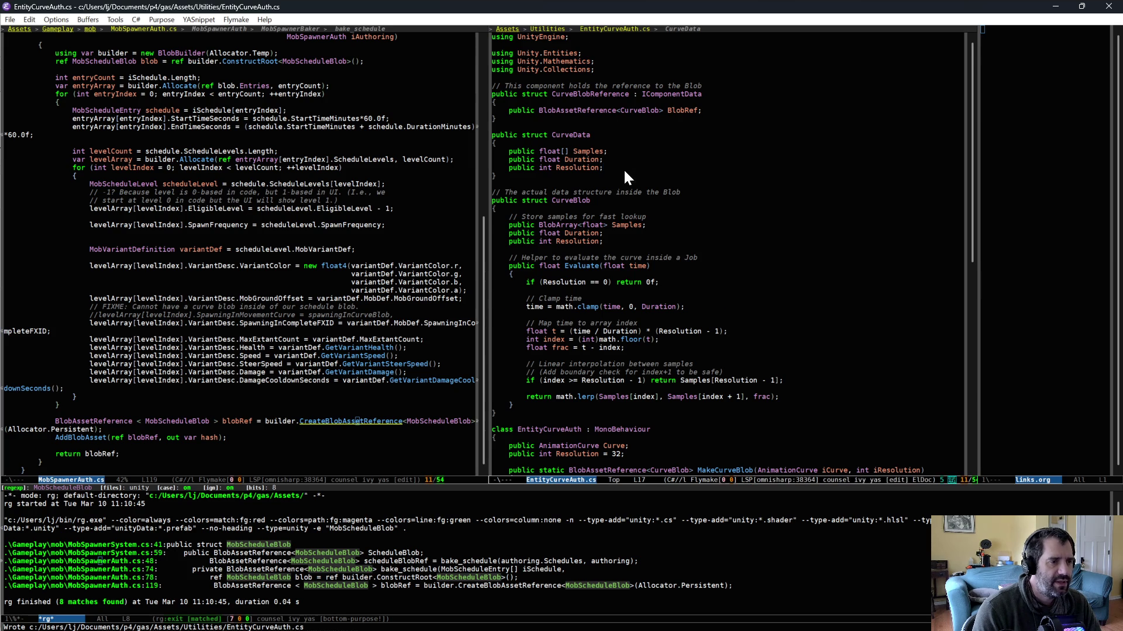
# Step: Uncomment foo in MobSpawnerSystem.cs, change its type to CurveData, save, and recompile in Unity
pyautogui.hotkey('ctrl', 'x')
pyautogui.press('b')
pyautogui.press('Return')
pyautogui.click(657, 134)
pyautogui.hotkey('ctrl', 'a')
pyautogui.hotkey('alt', 'm')
pyautogui.press('Delete')
pyautogui.press('Delete')
pyautogui.hotkey('alt', 'f')
pyautogui.hotkey('alt', 'f')
pyautogui.press('BackSpace')
pyautogui.press('BackSpace')
pyautogui.press('BackSpace')
pyautogui.write('Data')
pyautogui.hotkey('ctrl', 'x')
pyautogui.hotkey('ctrl', 's')
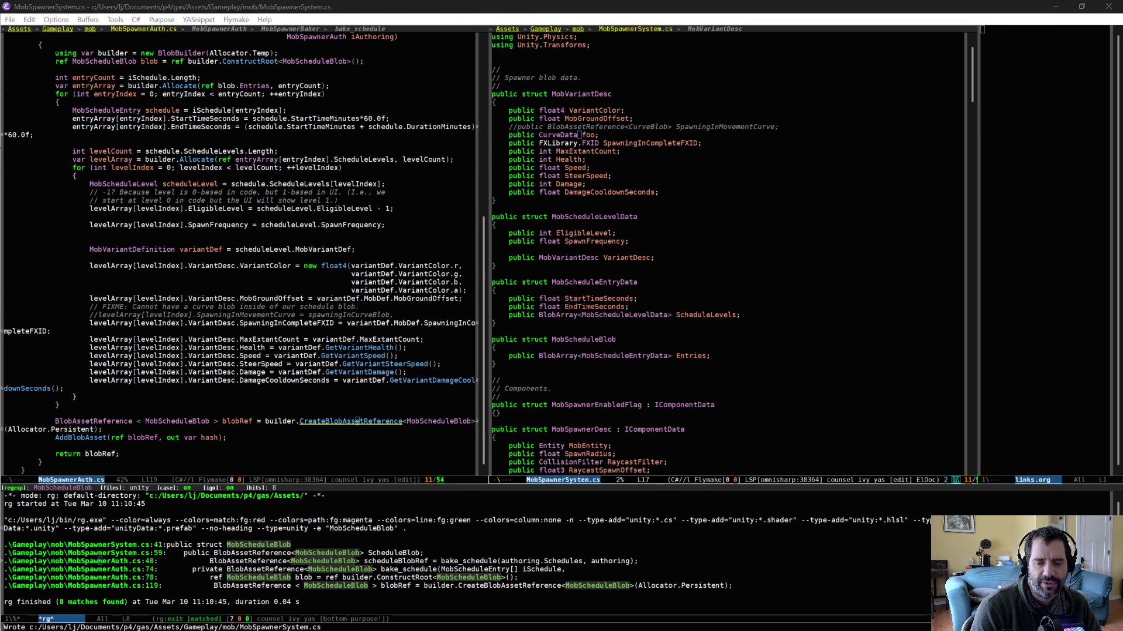
pyautogui.hotkey('alt', 'Tab')
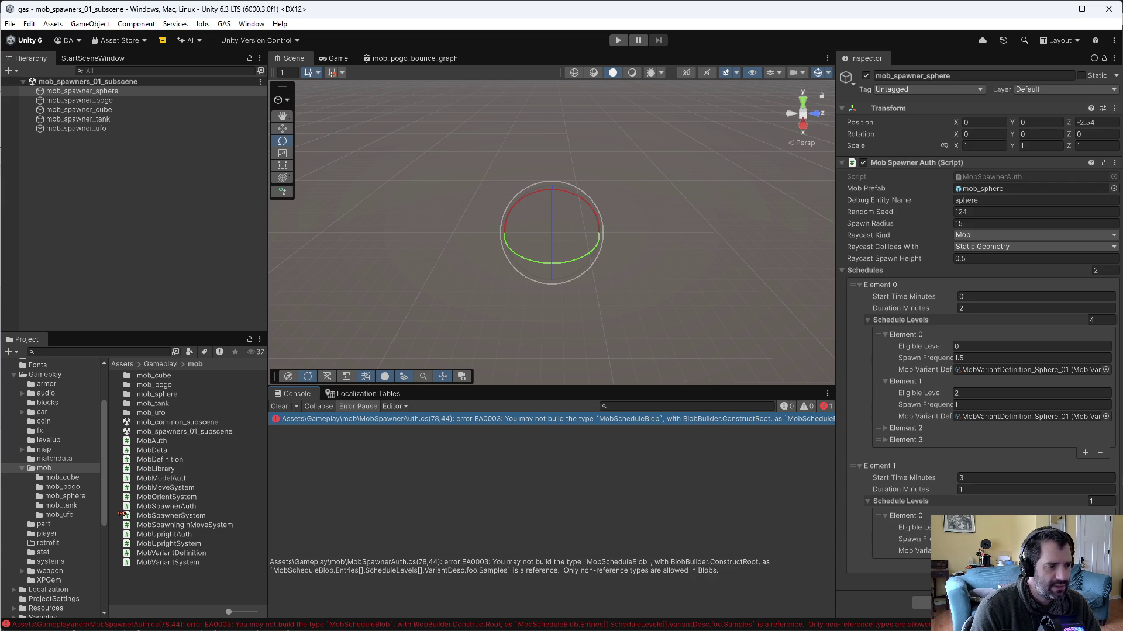
# Step: Jump to line 78 of MobSpawnerAuth.cs named in the compile error
pyautogui.hotkey('alt', 'Tab')
pyautogui.hotkey('alt', 'Tab')
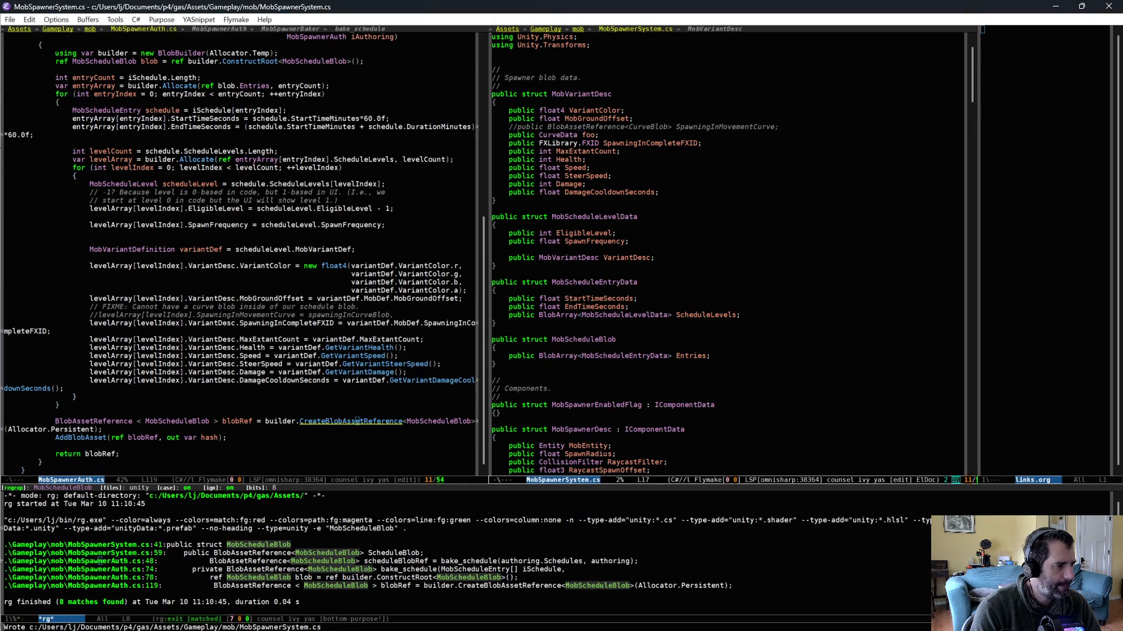
pyautogui.hotkey('ctrl', 'x')
pyautogui.press('o')
pyautogui.hotkey('alt', 'g')
pyautogui.press('p')
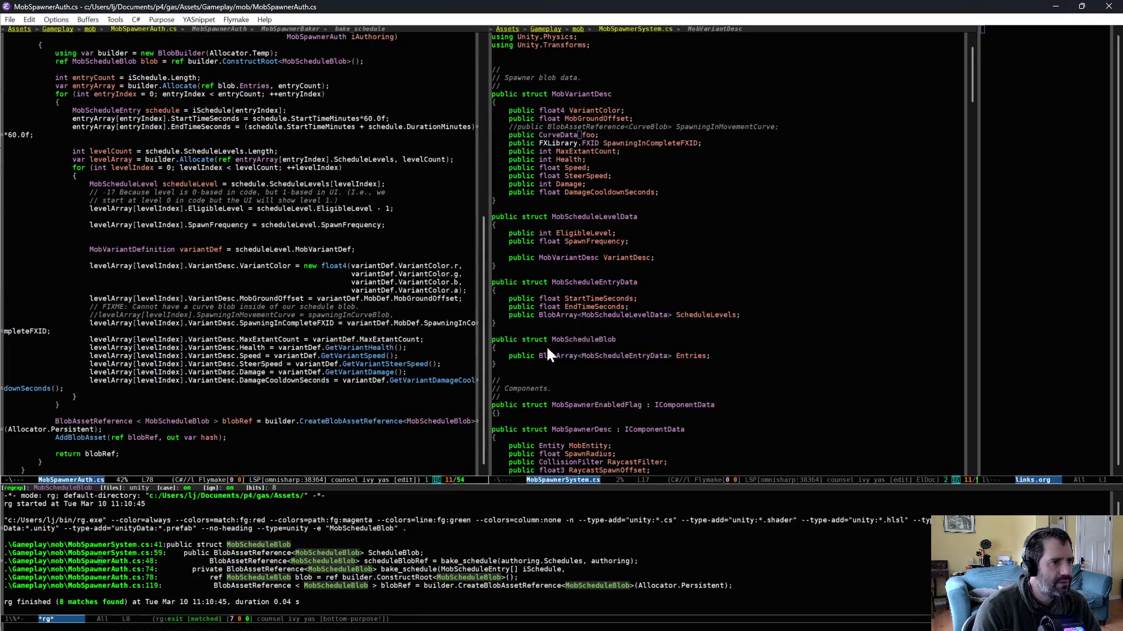
pyautogui.click(740, 215)
pyautogui.click(740, 200)
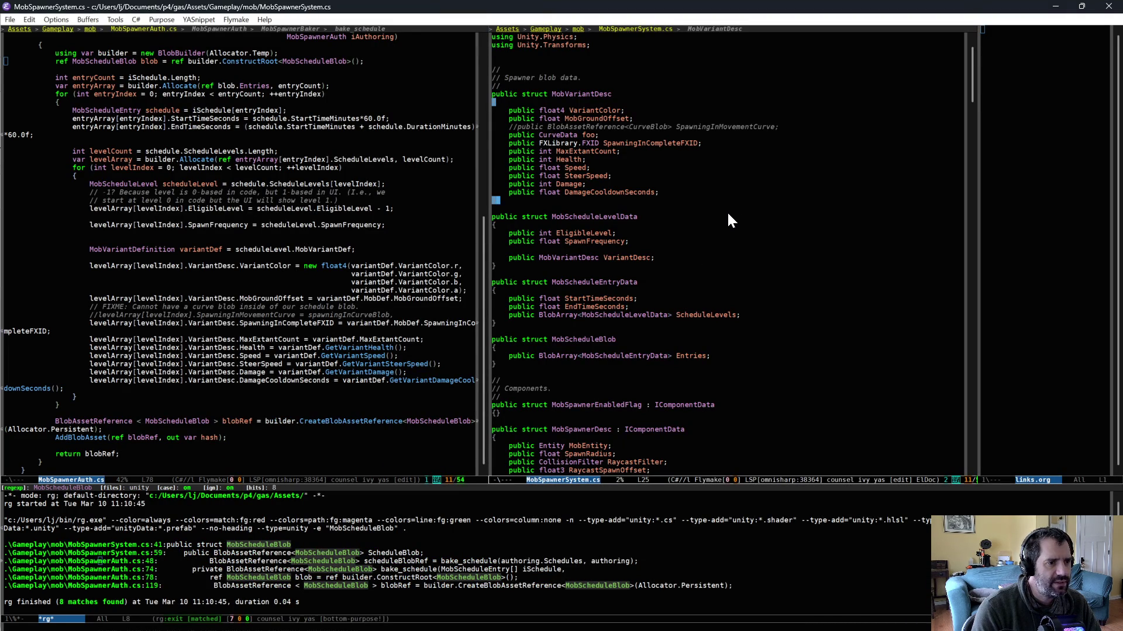
# Step: Comment out CurveData's float[] Samples field in EntityCurveAuth.cs, save, and recompile in Unity
pyautogui.hotkey('alt', ',')
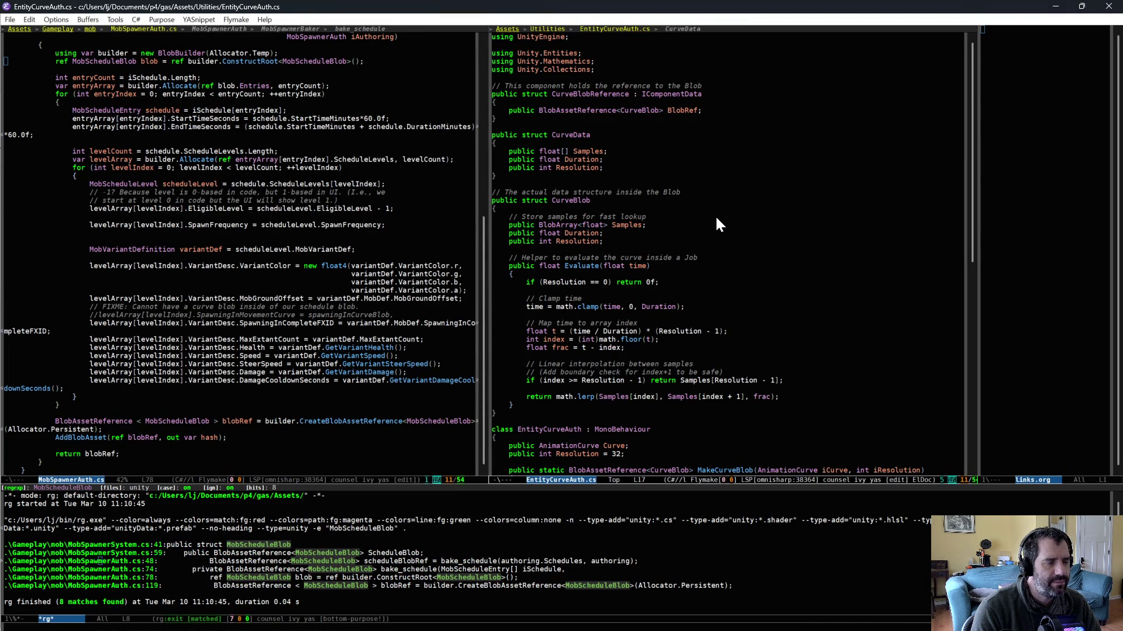
pyautogui.write('/')
pyautogui.hotkey('ctrl', 'x')
pyautogui.hotkey('ctrl', 's')
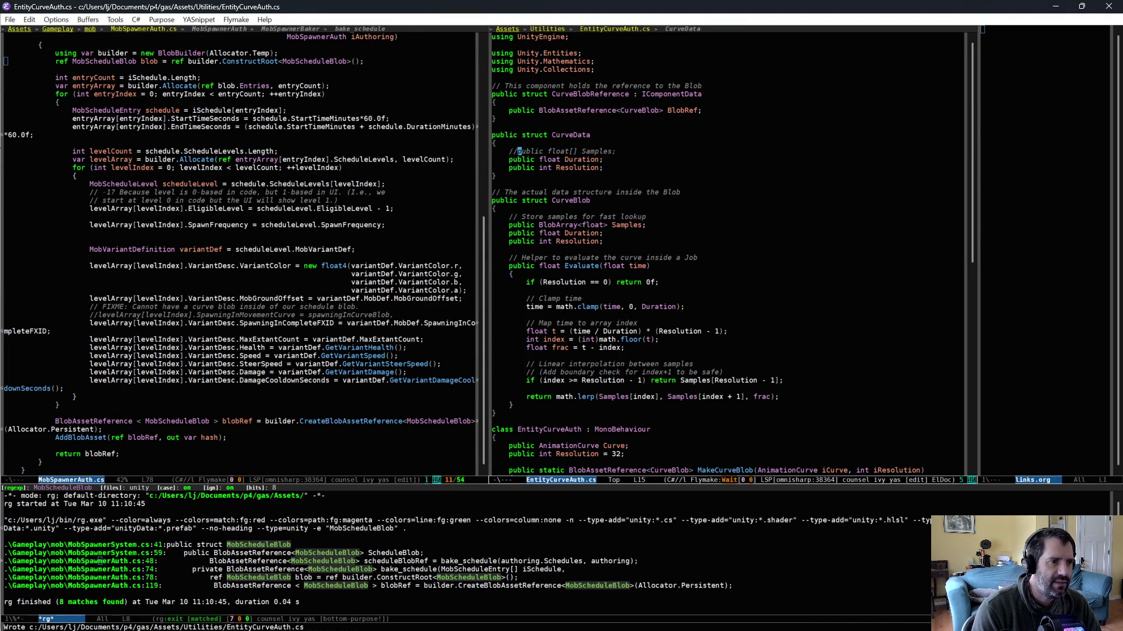
pyautogui.hotkey('alt', 'Tab')
pyautogui.hotkey('alt', 'Tab')
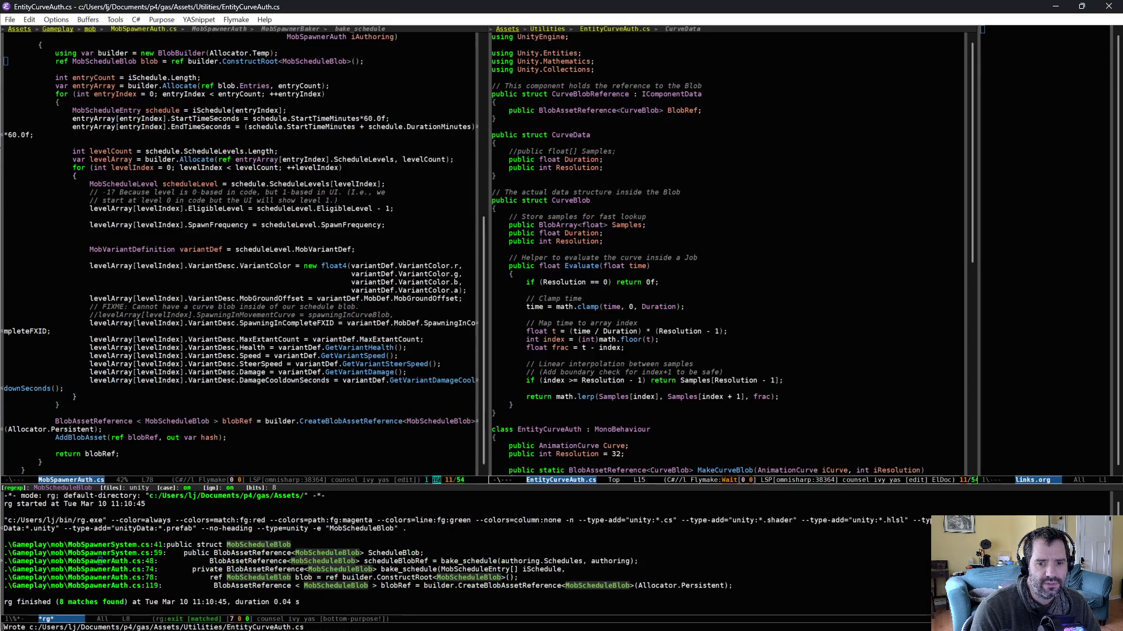
pyautogui.hotkey('alt', 'Tab')
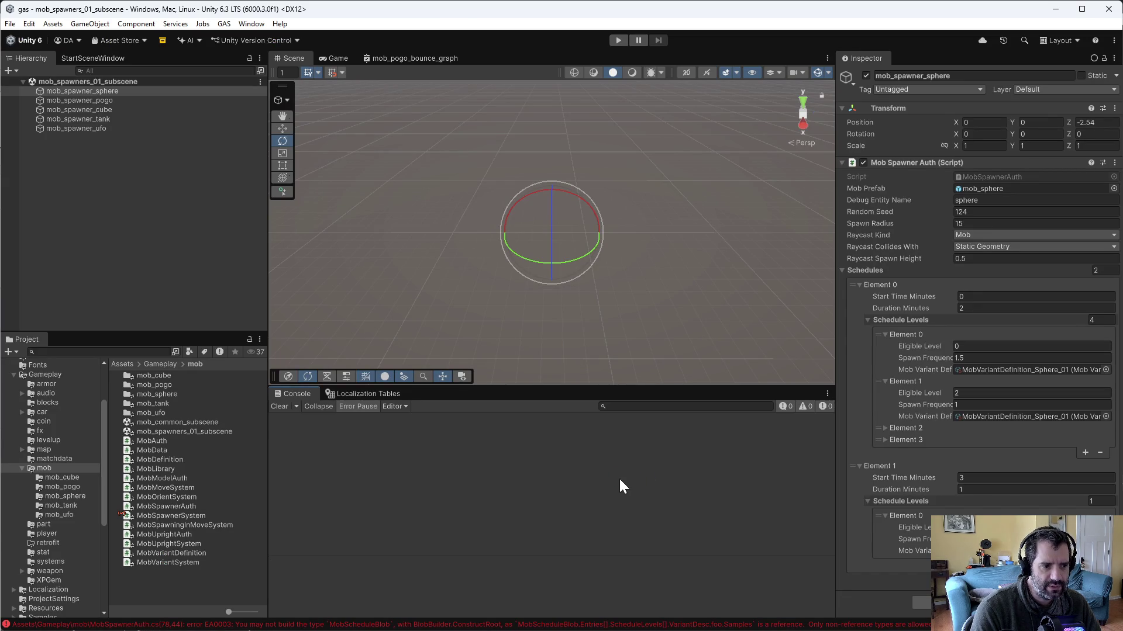
# Step: Add a 'public NativeArray<float> Samples;' field to CurveData, save, and check Unity's compile
pyautogui.hotkey('alt', 'Tab')
pyautogui.click(635, 151)
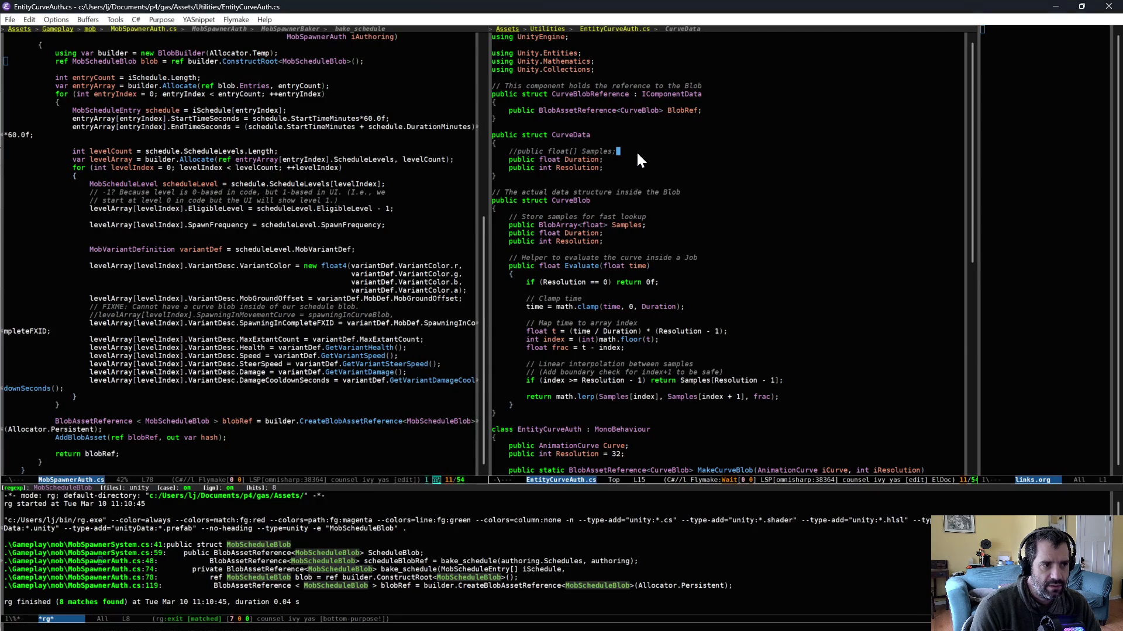
pyautogui.press('Return')
pyautogui.write('pub')
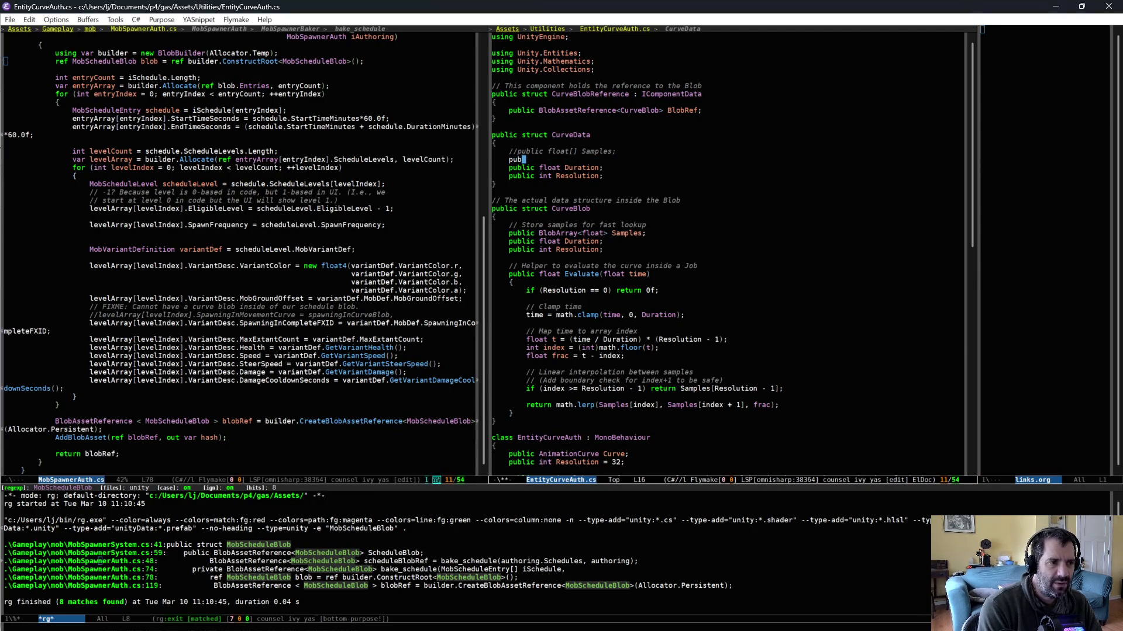
pyautogui.write('lic NativeArray')
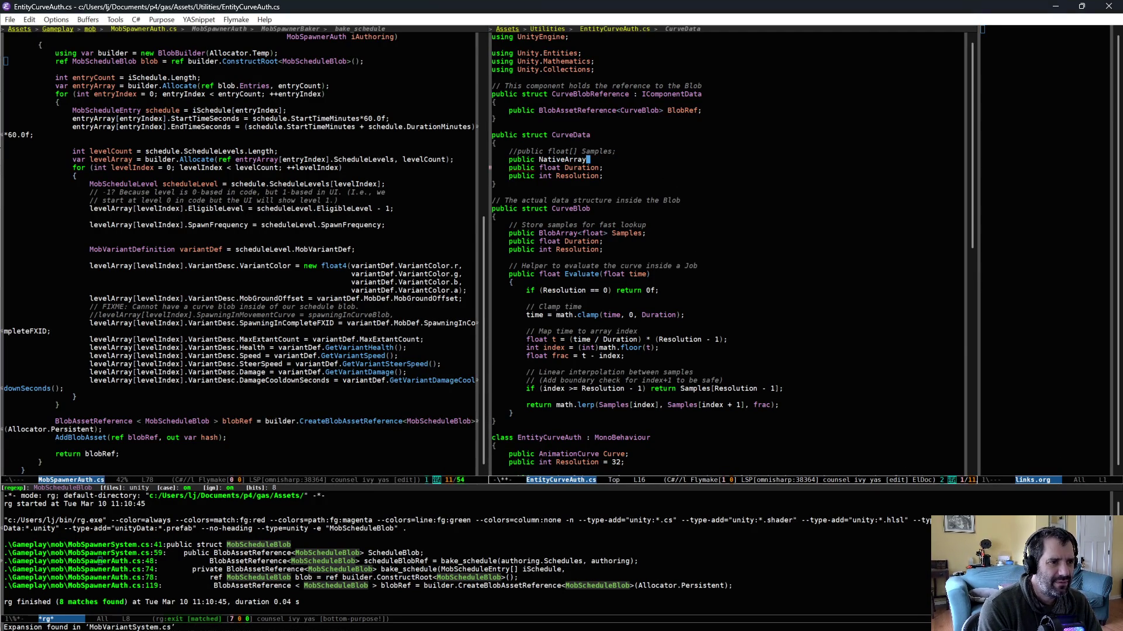
pyautogui.hotkey('alt', '/')
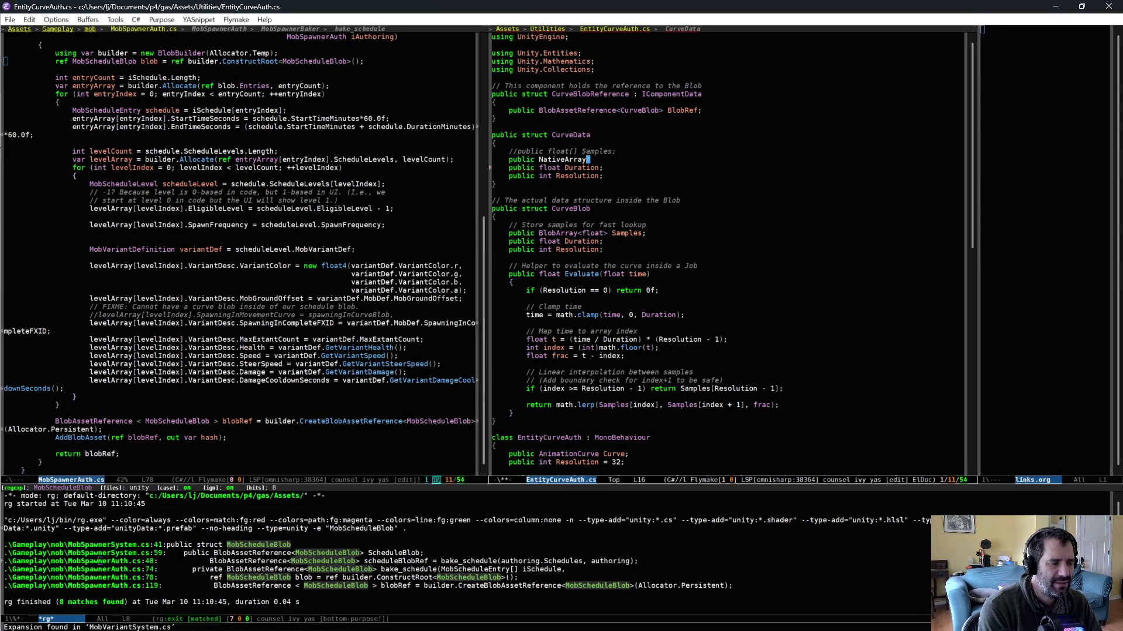
pyautogui.write('<float> Samples;')
pyautogui.hotkey('ctrl', 'x')
pyautogui.hotkey('ctrl', 's')
pyautogui.hotkey('alt', 'Tab')
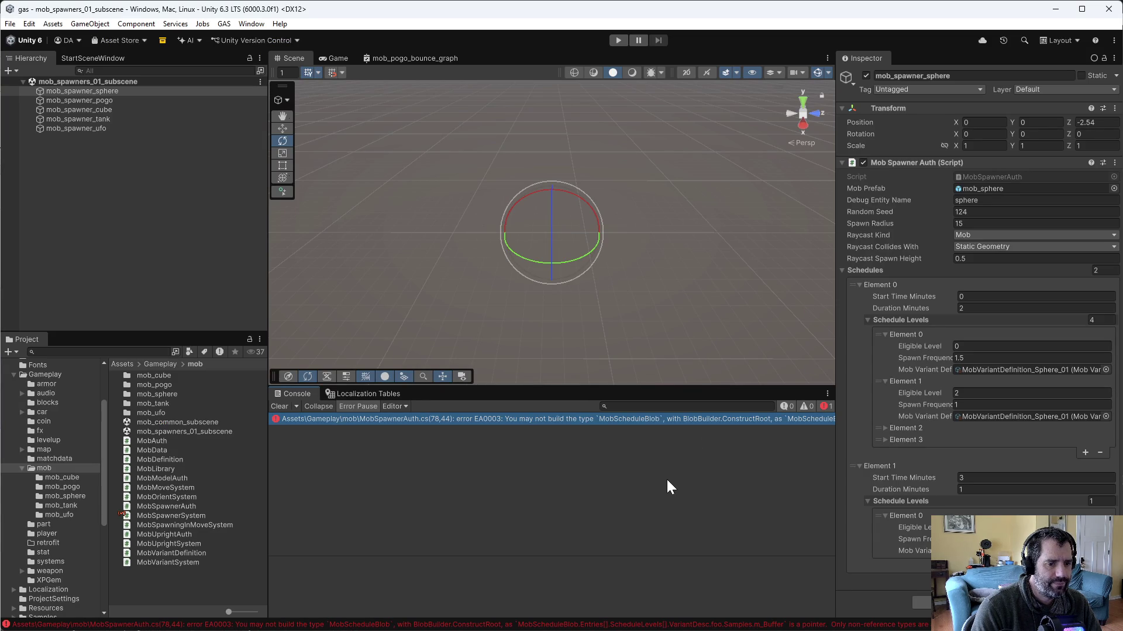
pyautogui.hotkey('alt', 'Tab')
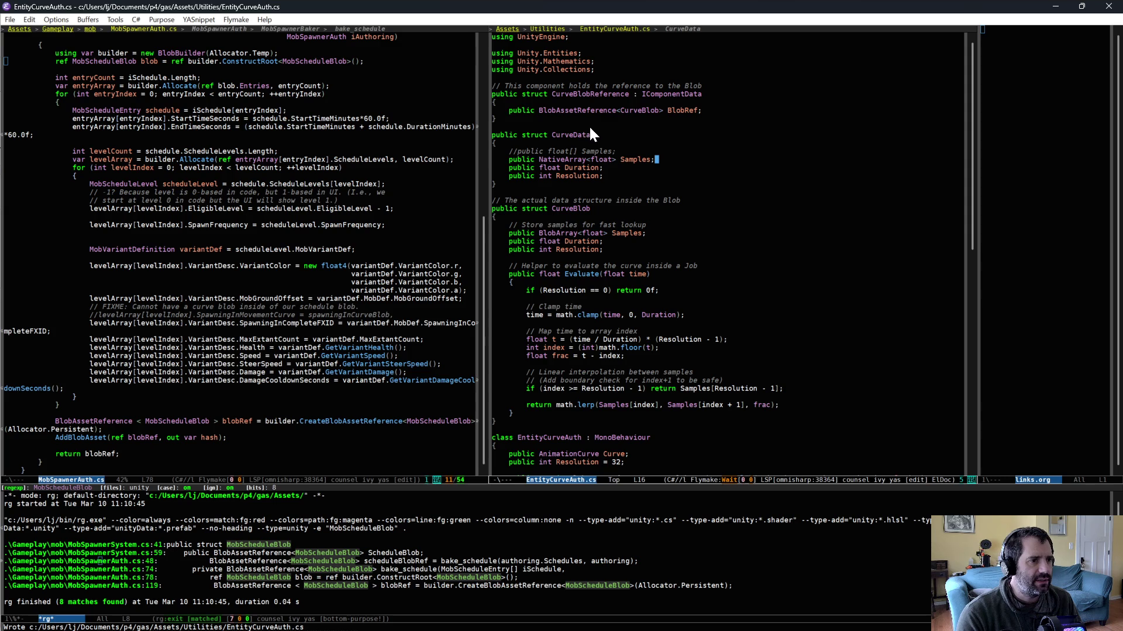
# Step: Delete the CurveData struct and comment out MobVariantDesc's CurveData foo field, saving MobSpawnerSystem.cs
pyautogui.moveTo(605, 128); pyautogui.dragTo(622, 187)
pyautogui.hotkey('alt', 'w')
pyautogui.hotkey('ctrl', 'x')
pyautogui.press('Left')
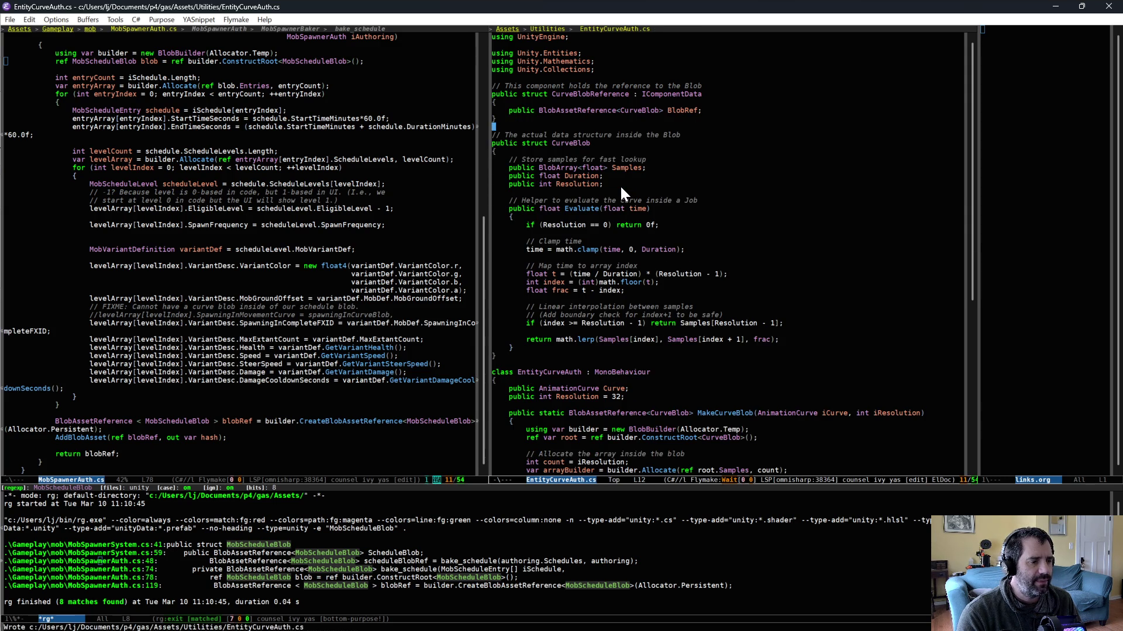
pyautogui.click(728, 131)
pyautogui.hotkey('alt', 'm')
pyautogui.write('//')
pyautogui.hotkey('ctrl', 'x')
pyautogui.hotkey('ctrl', 's')
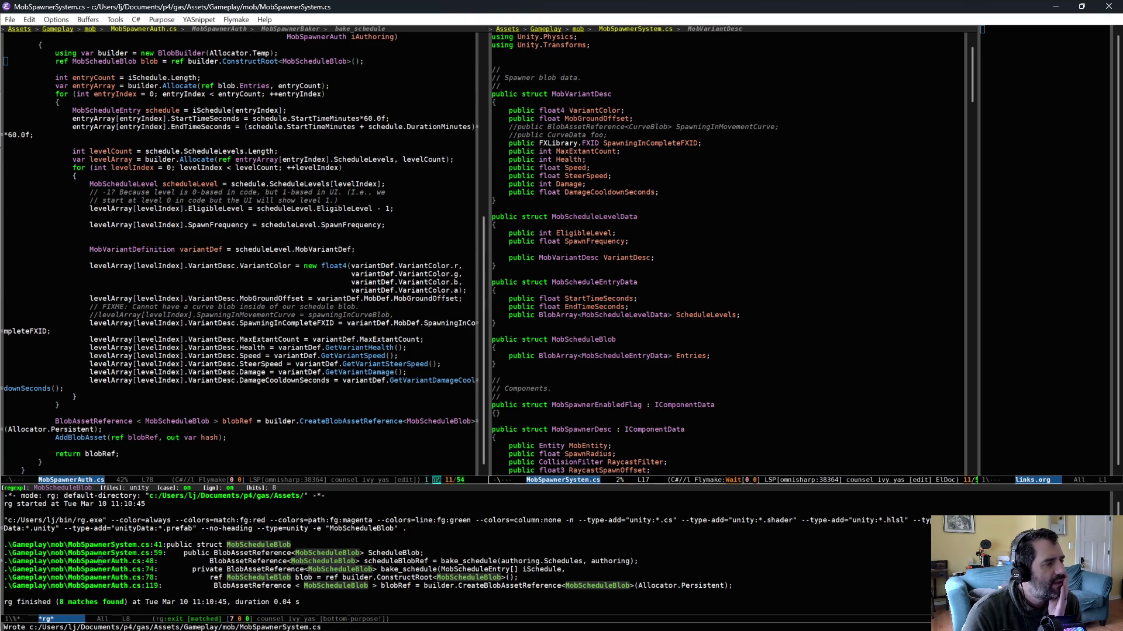
# Step: Scroll through the spawner code, select the MobSpawnerDesc struct name, then switch to Unity
pyautogui.scroll(1, 240, 251)
pyautogui.scroll(7, 240, 251)
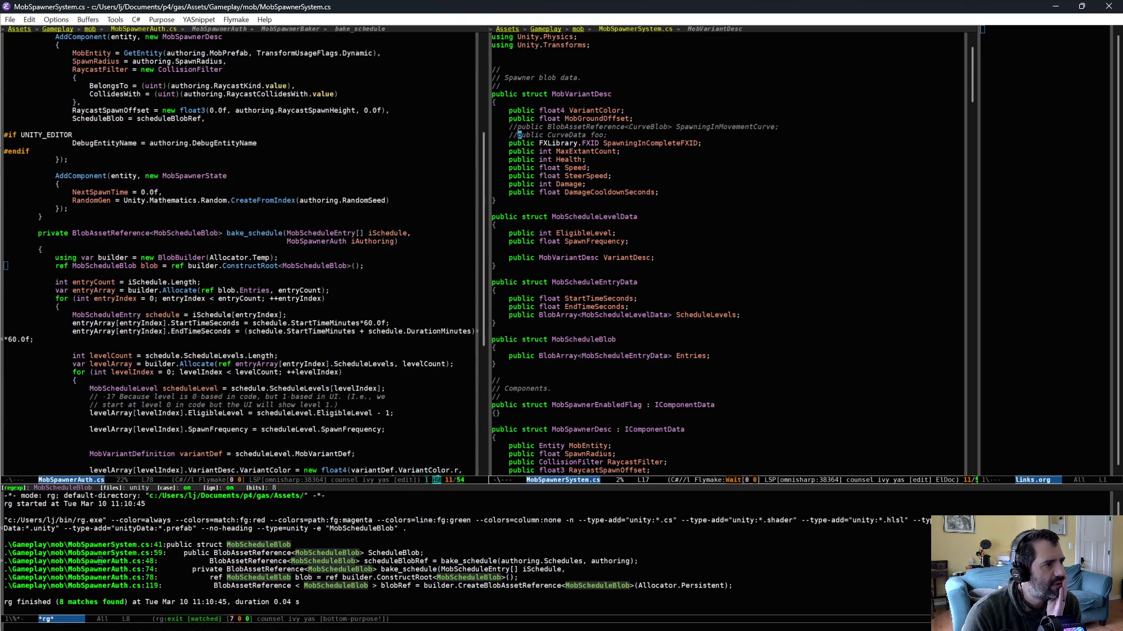
pyautogui.scroll(7, 197, 370)
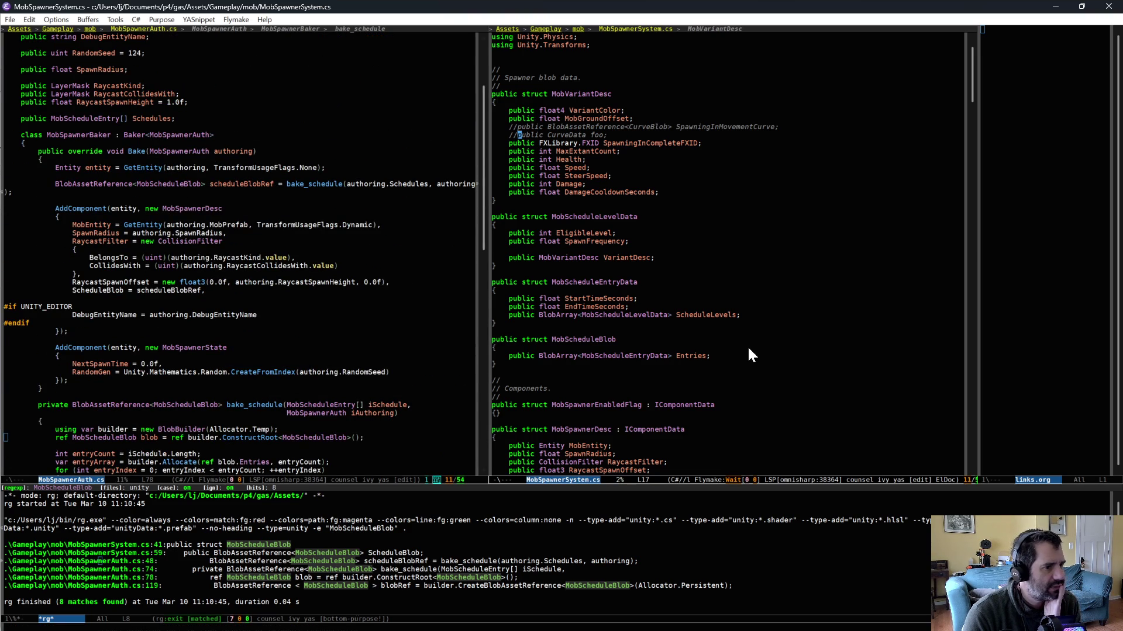
pyautogui.scroll(-2, 611, 418)
pyautogui.scroll(-5, 611, 418)
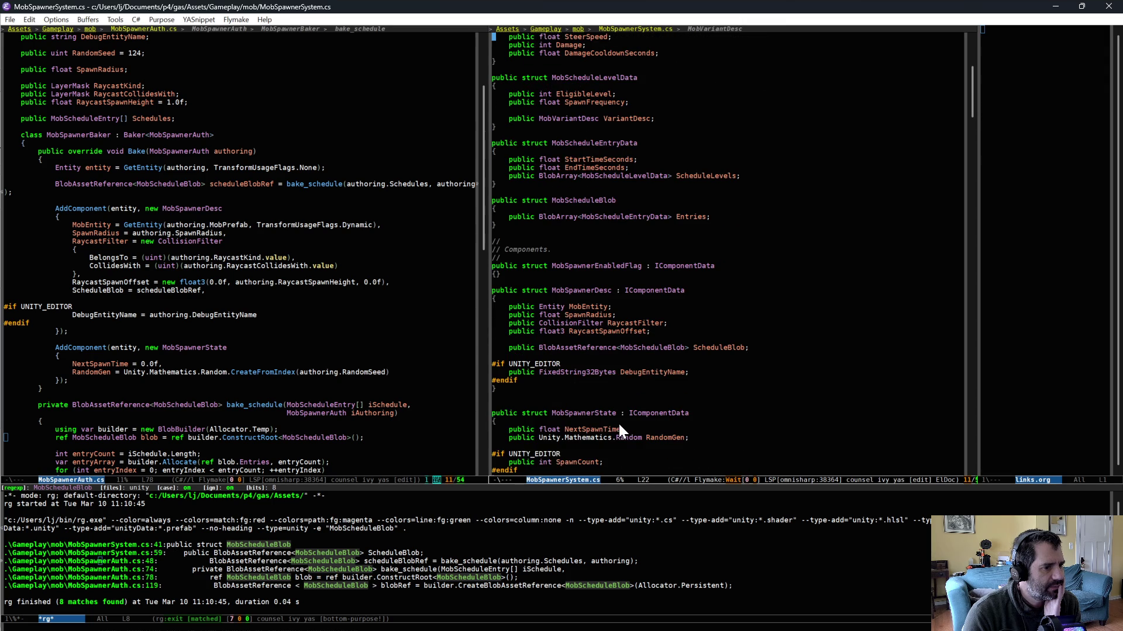
pyautogui.doubleClick(571, 290)
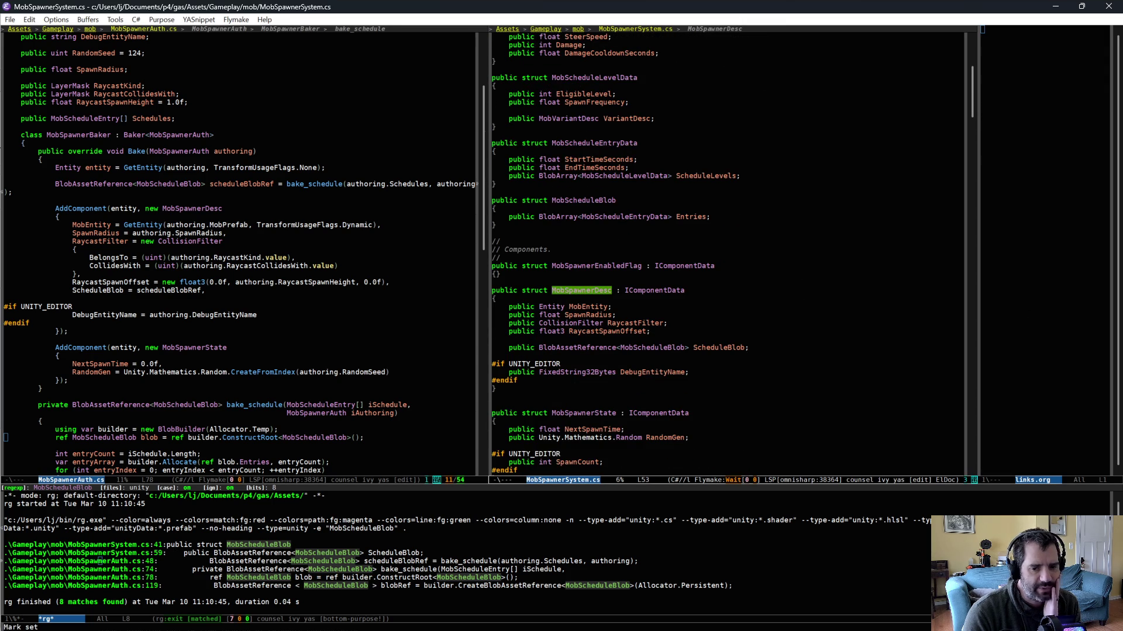
pyautogui.hotkey('alt', 'Tab')
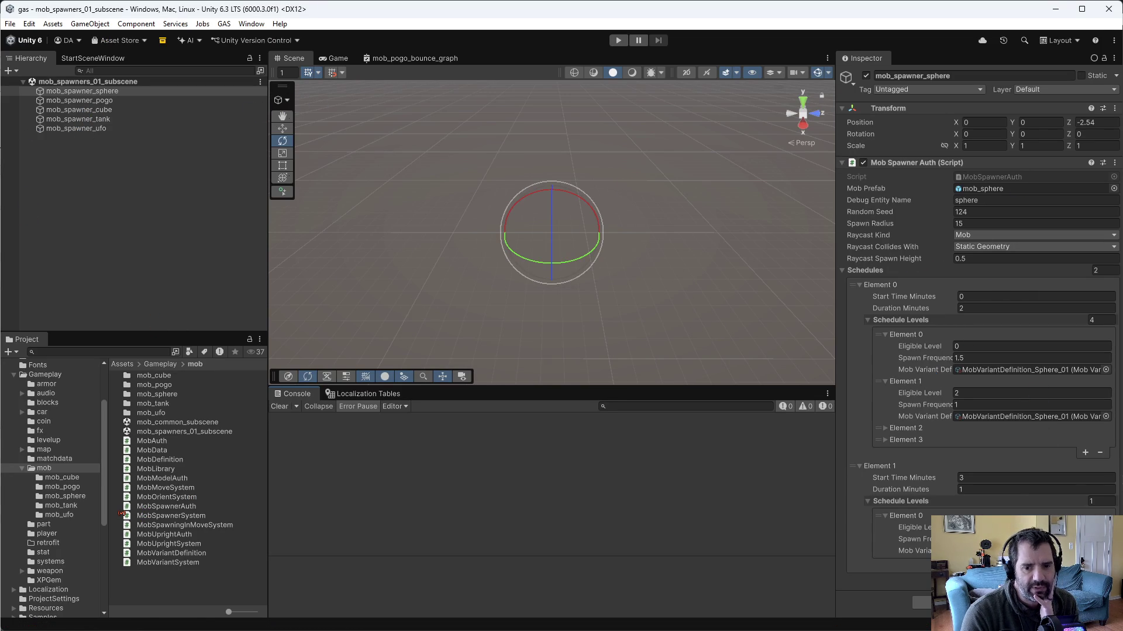
# Step: Let Unity finish compiling scripts with an empty Console, then return to the spawner code
pyautogui.hotkey('alt', 'Tab')
pyautogui.hotkey('alt', 'Tab')
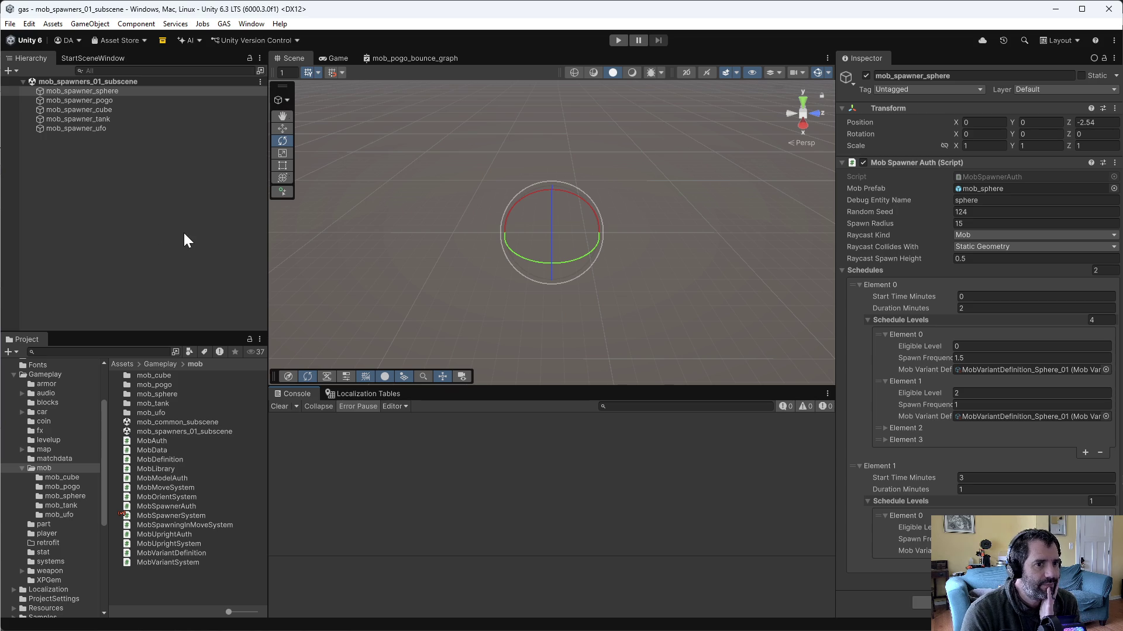
pyautogui.hotkey('alt', 'Tab')
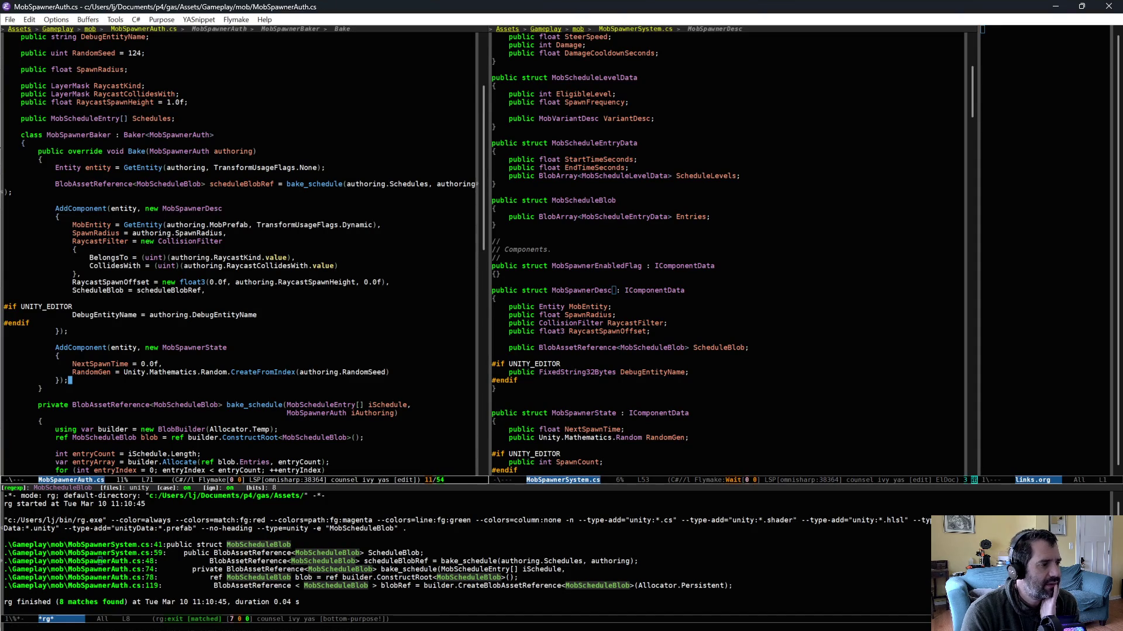
# Step: Glance at the sphere spawner in Unity, then return to MobSpawnerSystem.cs in Emacs
pyautogui.hotkey('alt', 'Tab')
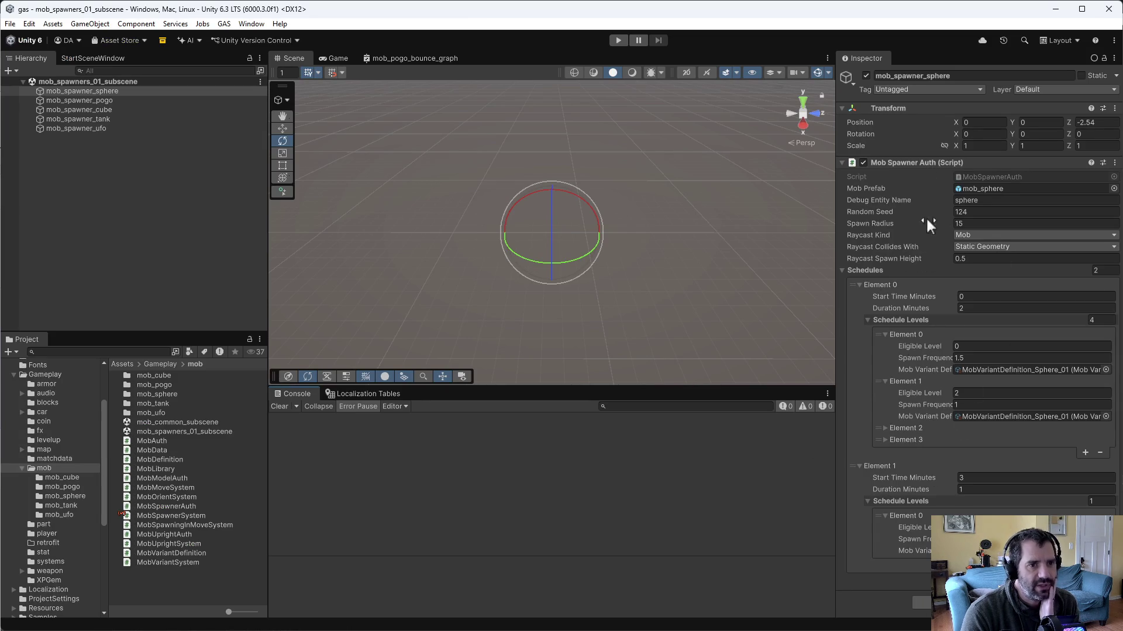
pyautogui.hotkey('alt', 'Tab')
pyautogui.scroll(3, 706, 387)
pyautogui.scroll(-3, 710, 412)
pyautogui.moveTo(696, 380); pyautogui.dragTo(647, 41)
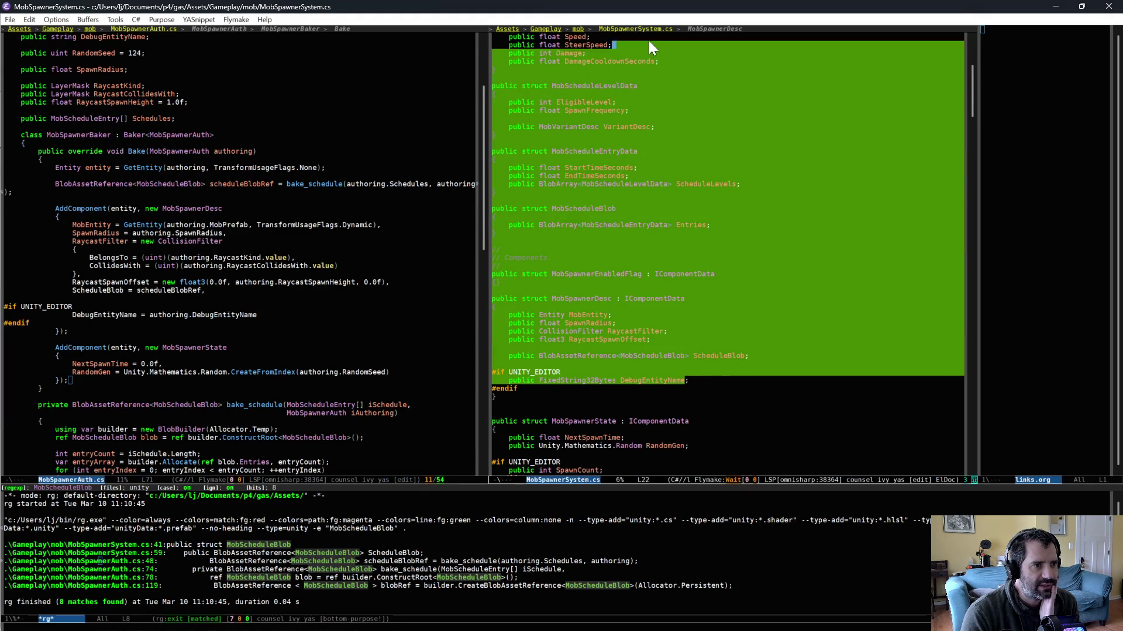
# Step: Inspect the RaycastFilter field, then scroll down to the OnUpdate spawning loop
pyautogui.click(634, 331)
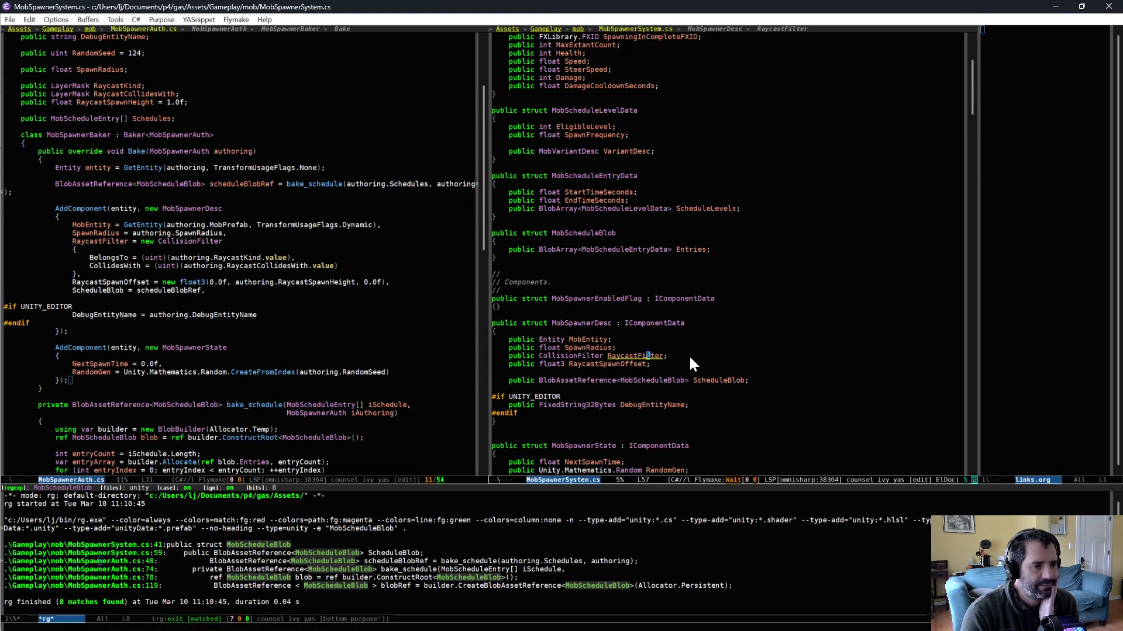
pyautogui.scroll(-10, 734, 376)
pyautogui.scroll(-6, 731, 252)
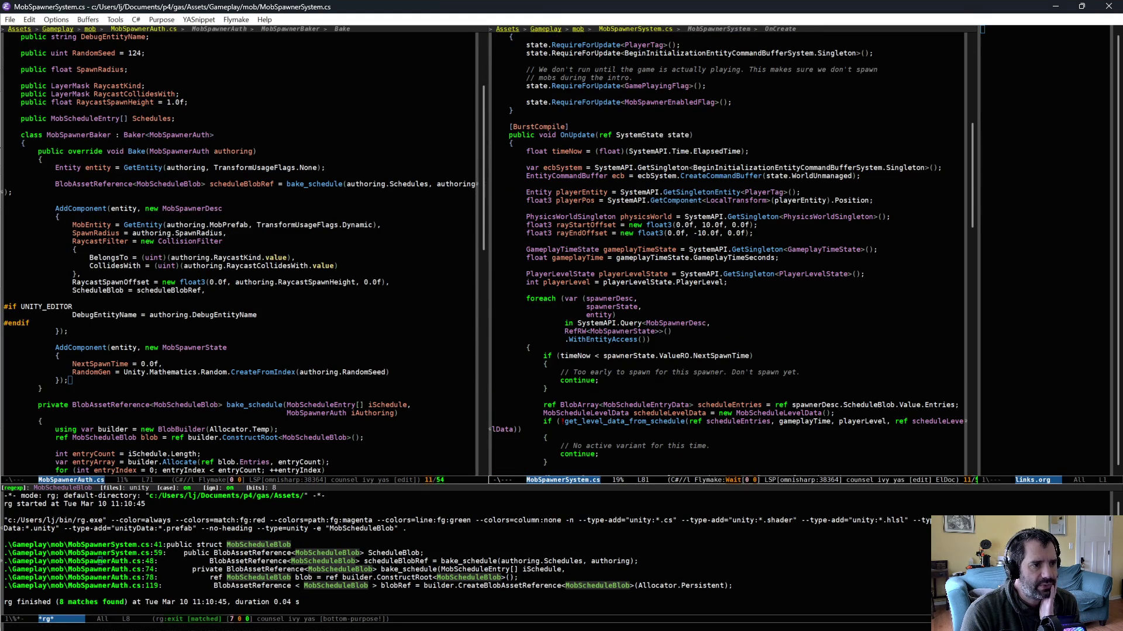
pyautogui.moveTo(653, 99)
pyautogui.mouseDown()
pyautogui.moveTo(702, 120)
pyautogui.moveTo(817, 389)
pyautogui.mouseUp()
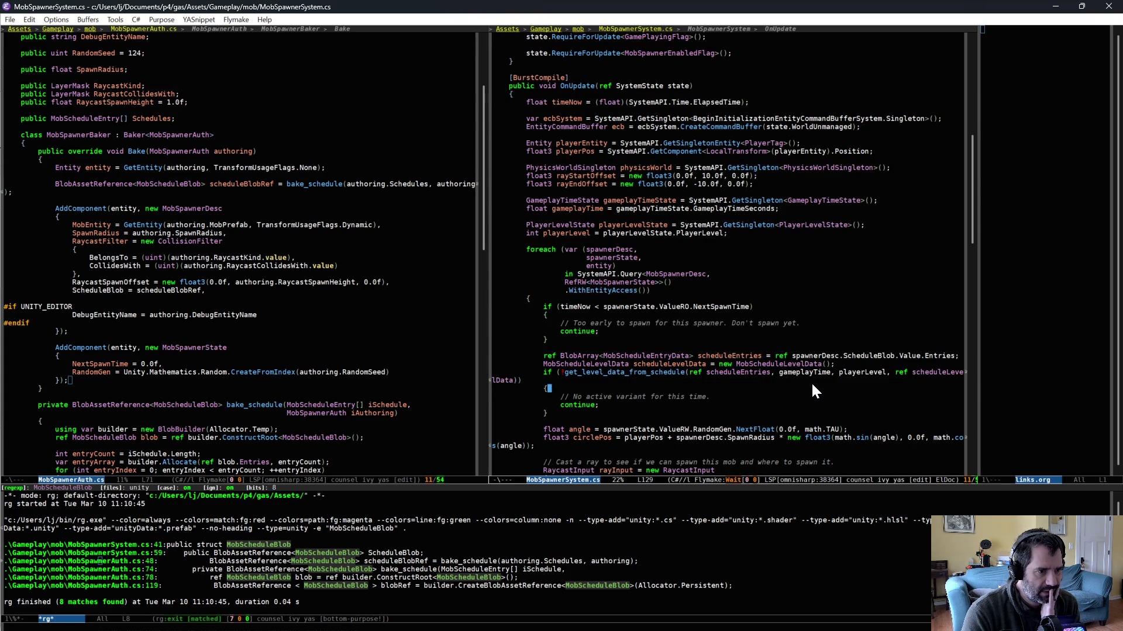
pyautogui.scroll(-12, 811, 381)
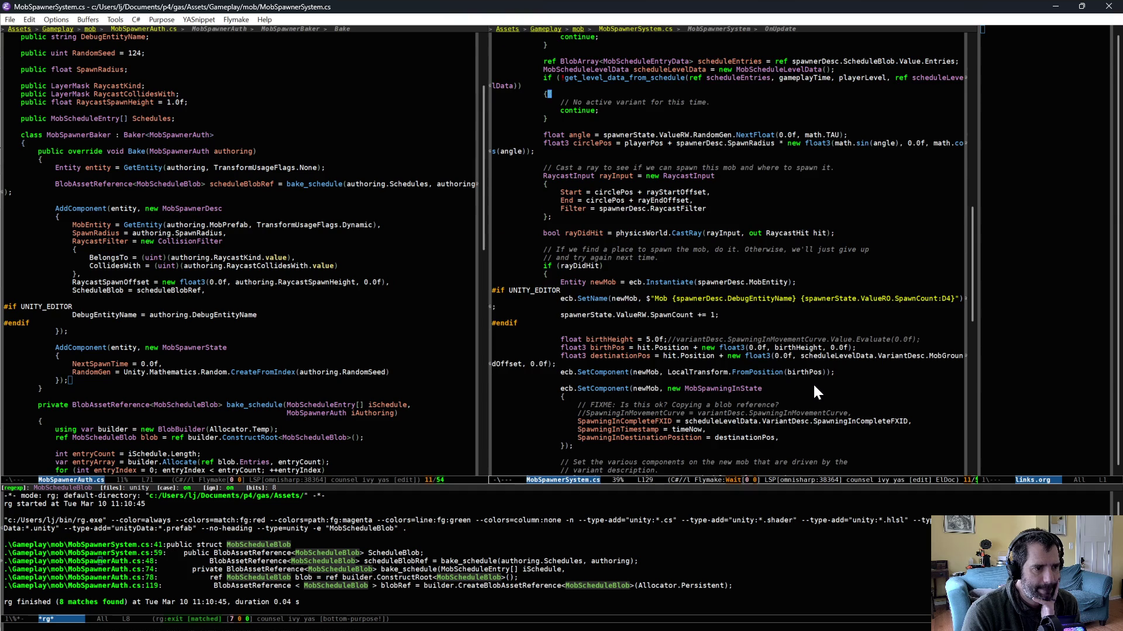
pyautogui.scroll(-5, 814, 386)
pyautogui.scroll(12, 816, 387)
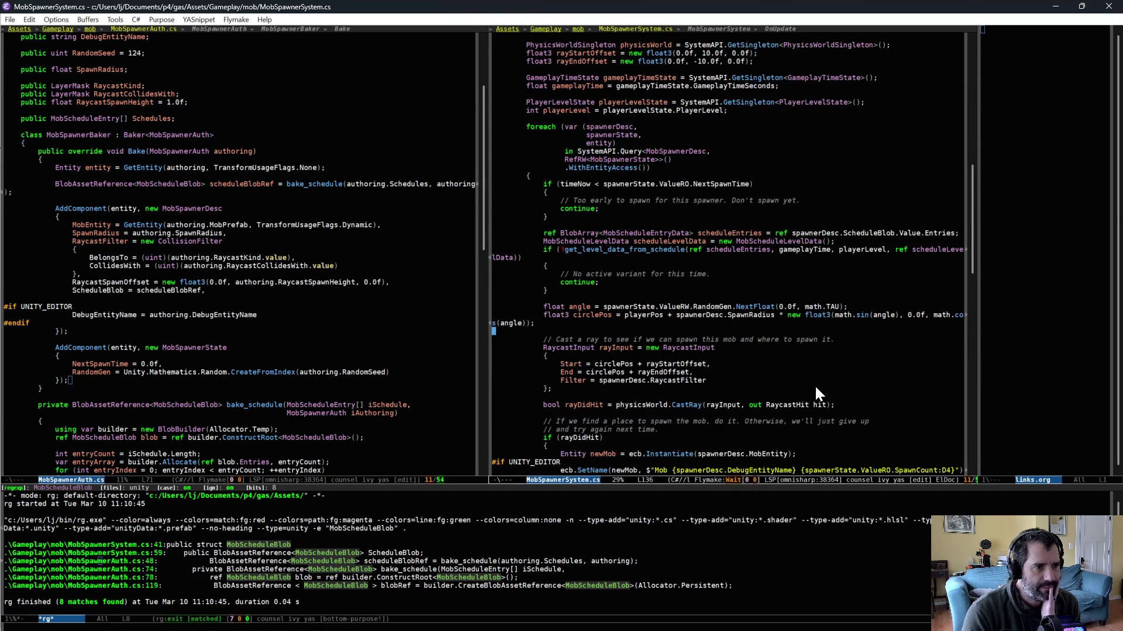
pyautogui.scroll(3, 816, 388)
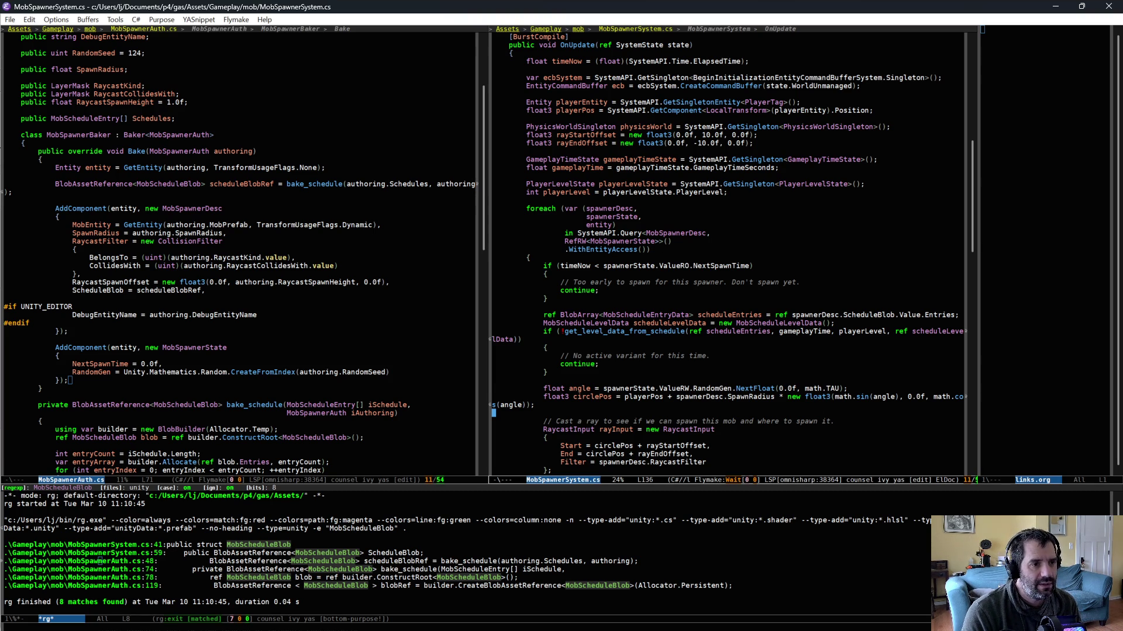
# Step: Step through OnUpdate's raycast lines: rayInput, the physicsWorld lookup and rayStartOffset
pyautogui.scroll(-5, 606, 303)
pyautogui.scroll(-4, 702, 358)
pyautogui.click(742, 307)
pyautogui.click(747, 313)
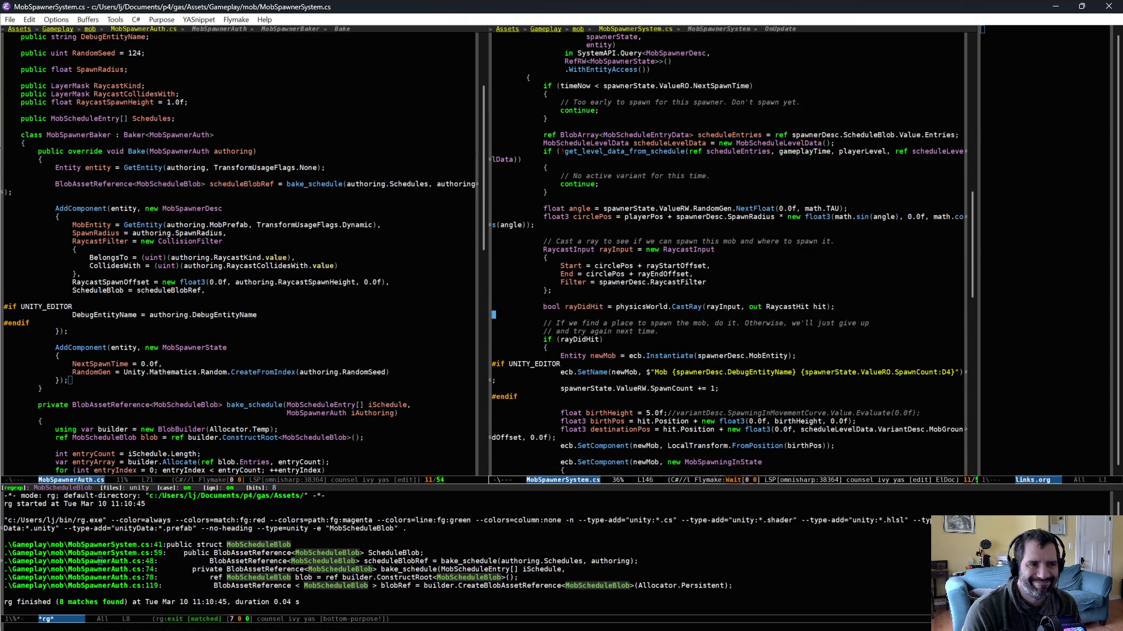
pyautogui.scroll(5, 753, 323)
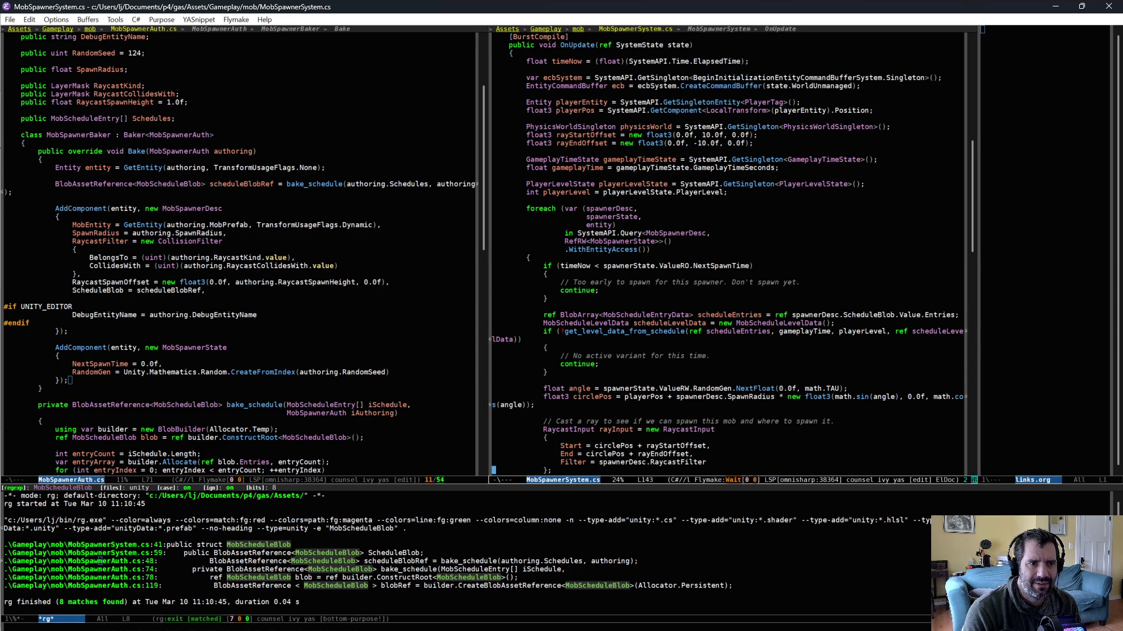
pyautogui.click(652, 126)
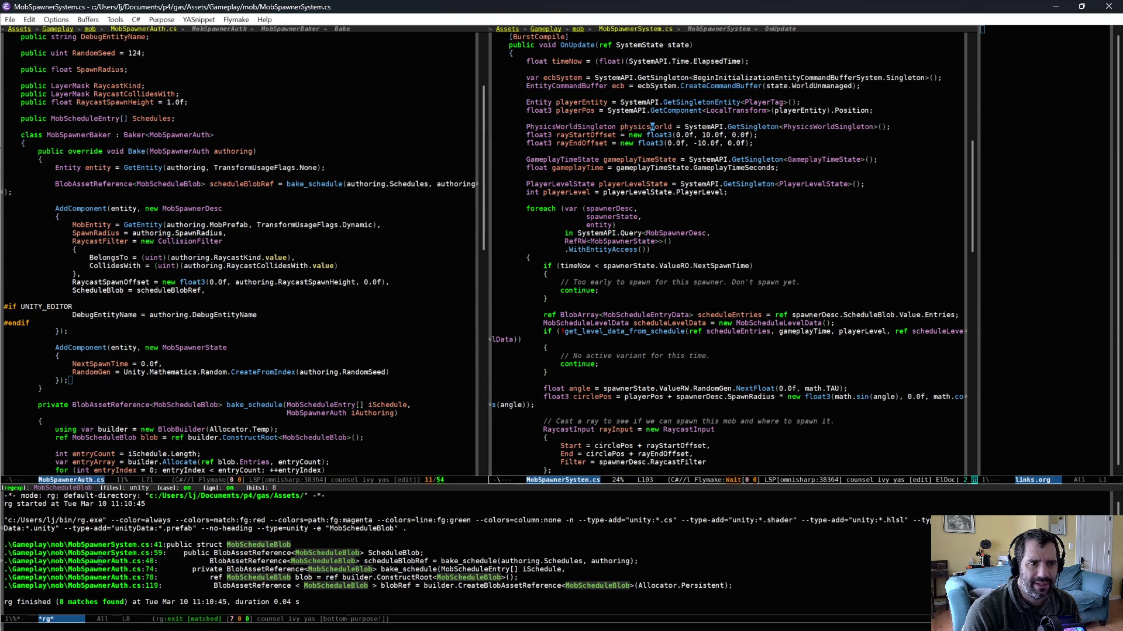
pyautogui.click(669, 135)
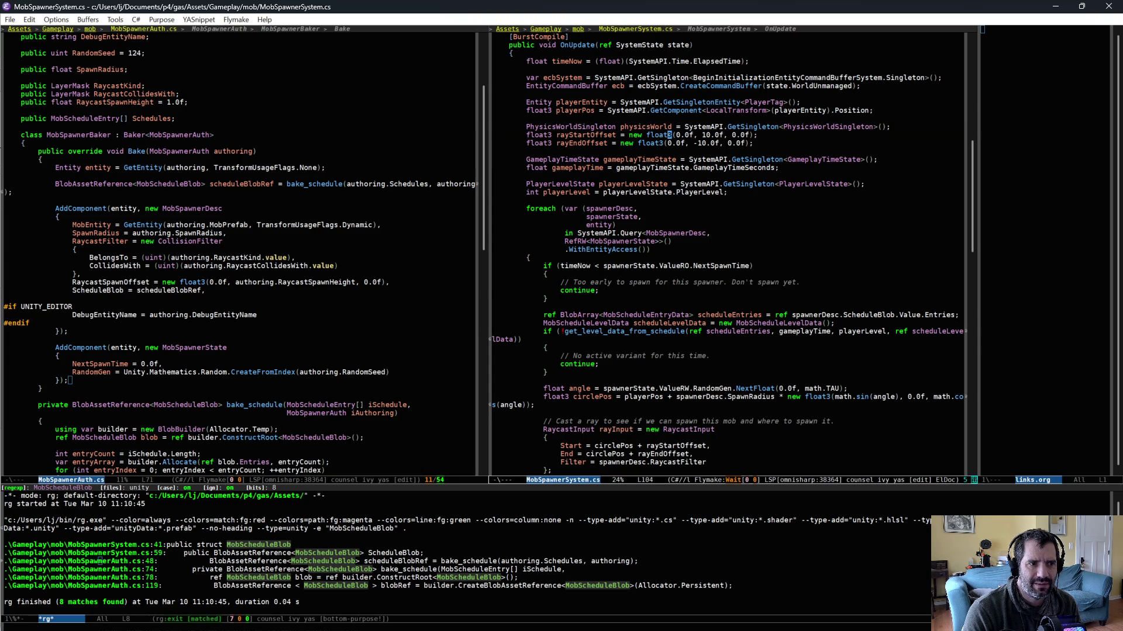
# Step: Settle on the MobSpawningInState SetComponent call beside the commented spawn-in curve line, then switch to Unity
pyautogui.scroll(-3, 725, 252)
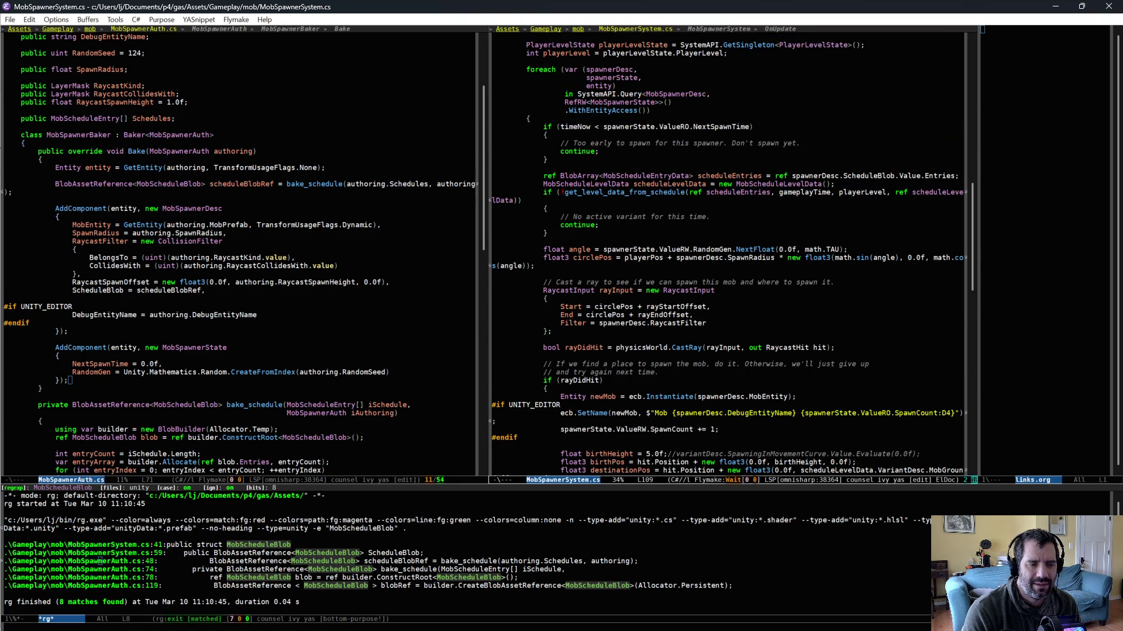
pyautogui.scroll(-2, 725, 251)
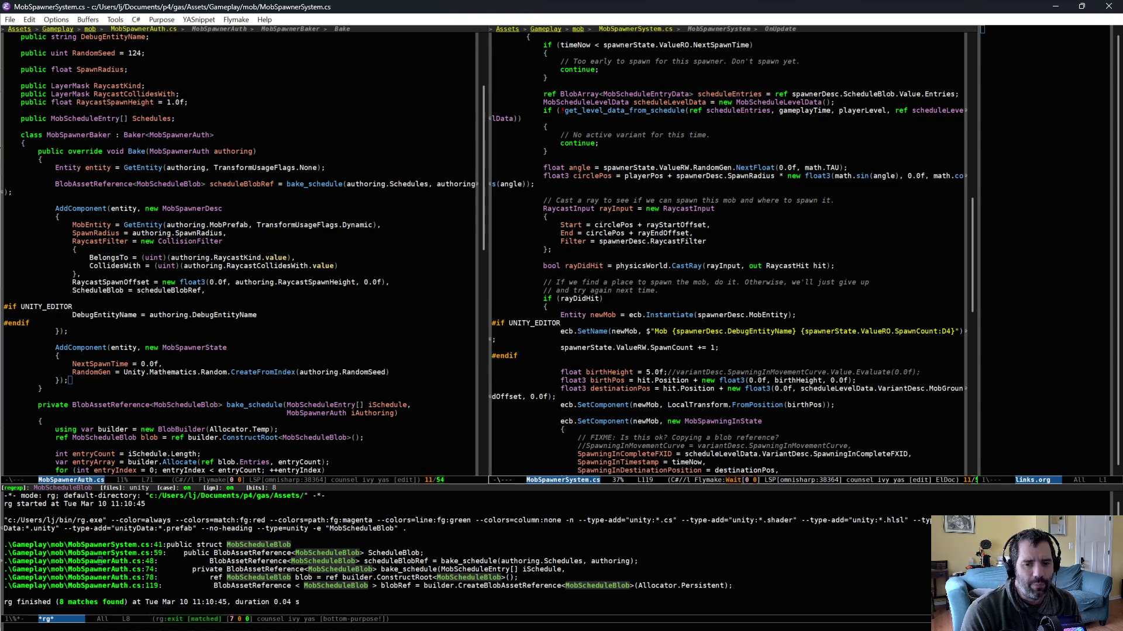
pyautogui.scroll(-5, 690, 293)
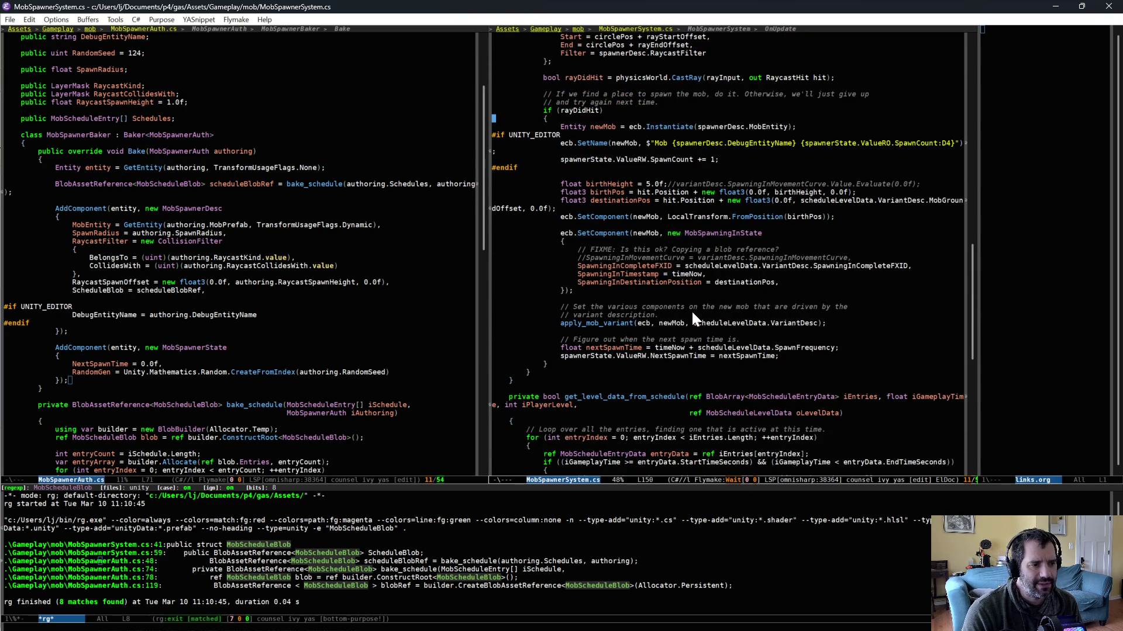
pyautogui.scroll(-4, 692, 314)
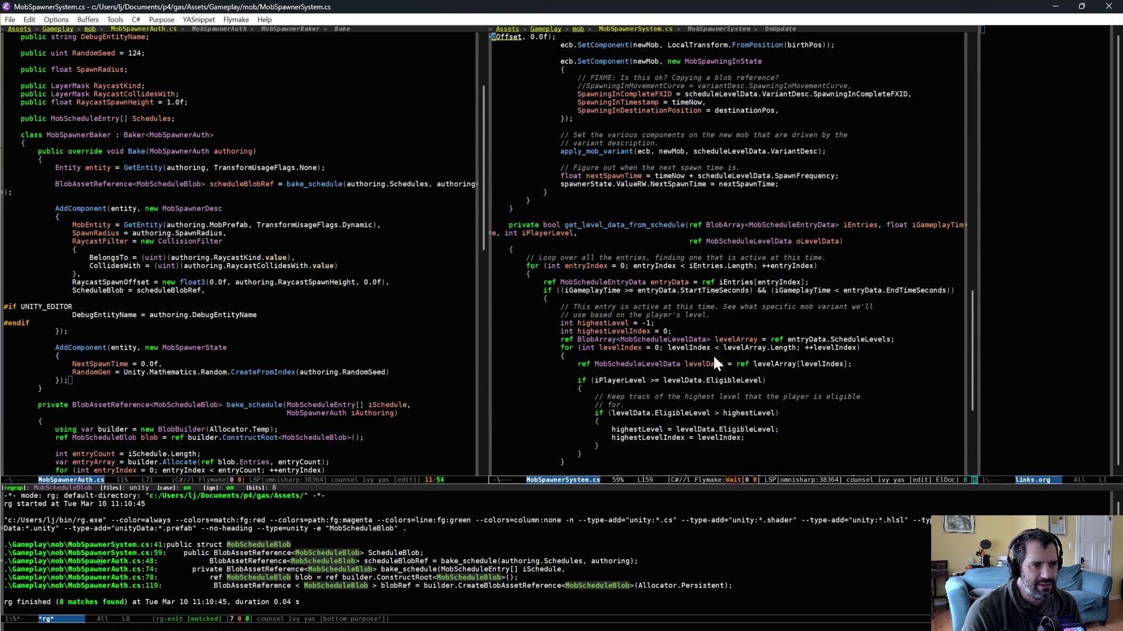
pyautogui.scroll(5, 712, 353)
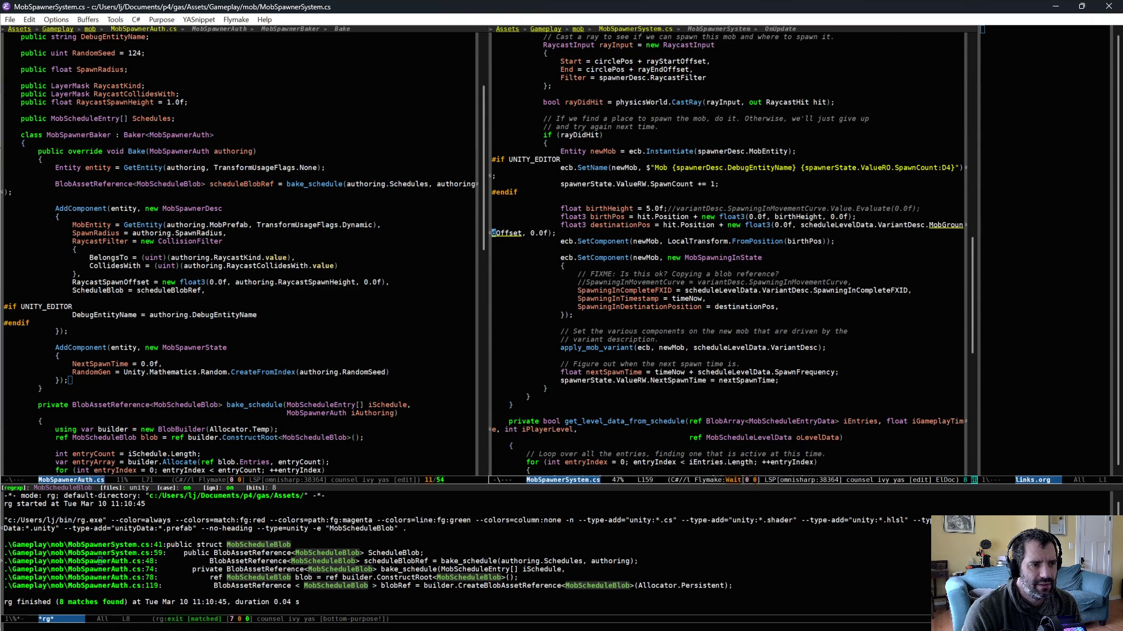
pyautogui.scroll(1, 715, 364)
pyautogui.moveTo(614, 74)
pyautogui.mouseDown()
pyautogui.moveTo(626, 109)
pyautogui.moveTo(591, 142)
pyautogui.mouseUp()
pyautogui.click(681, 142)
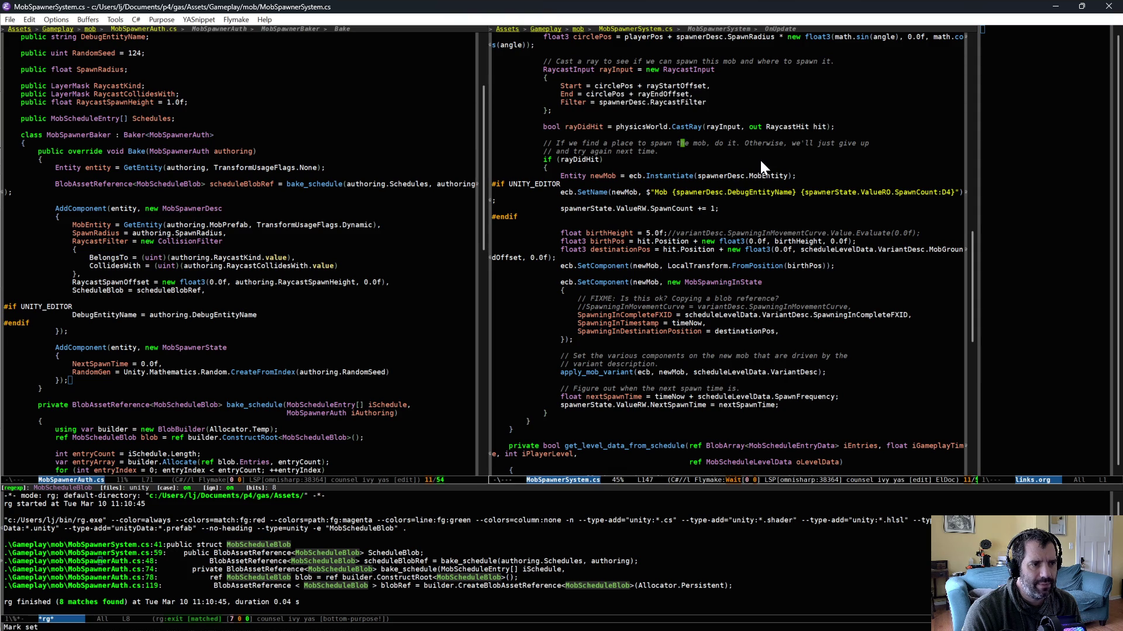
pyautogui.press('Down')
pyautogui.press('Down')
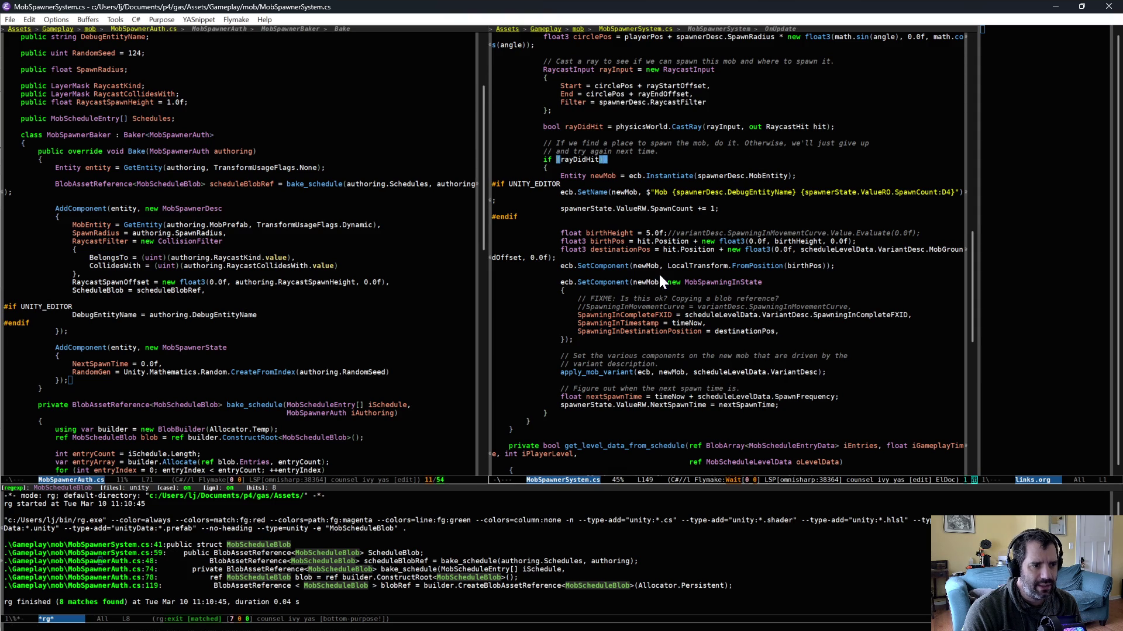
pyautogui.click(618, 281)
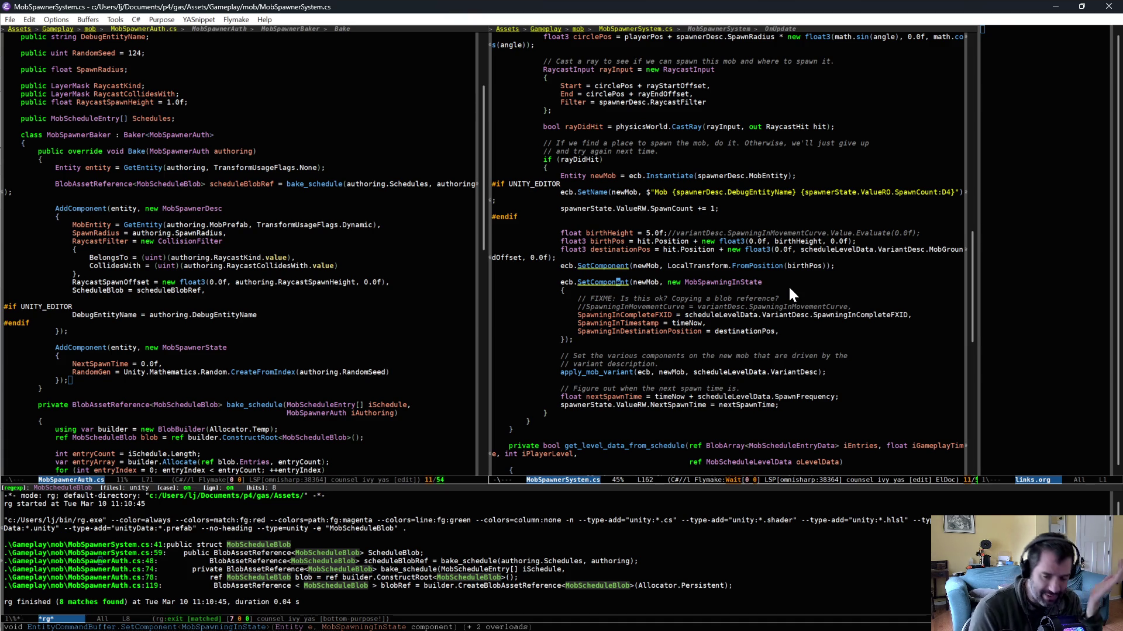
pyautogui.hotkey('alt', 'Tab')
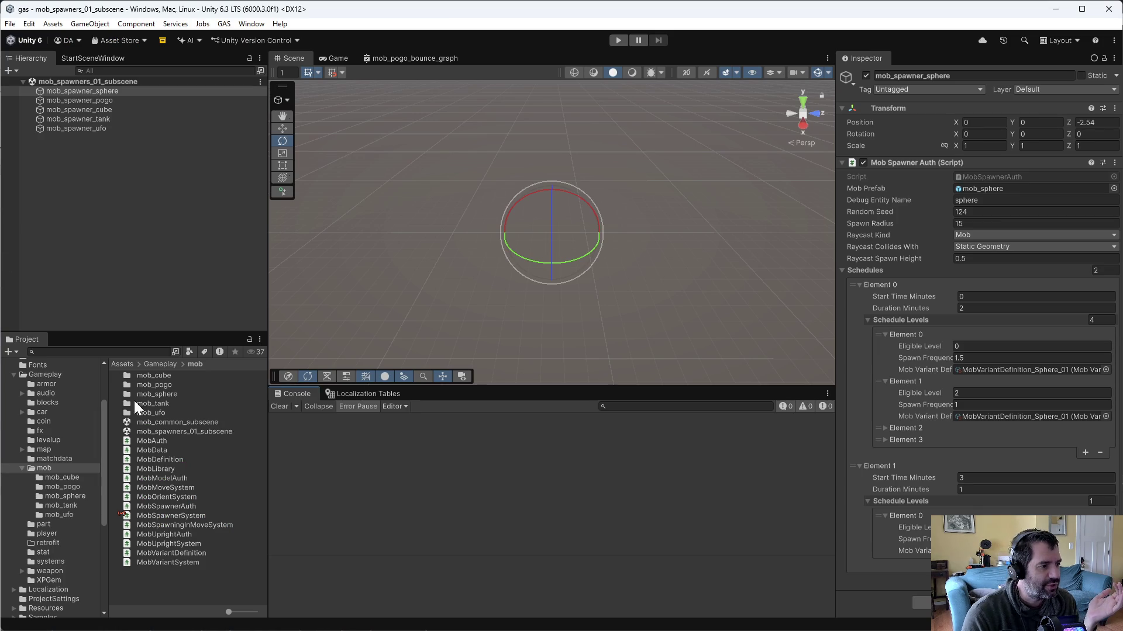
# Step: Select MobDefinition_Sphere in the mob_sphere folder and check it out for editing
pyautogui.click(75, 496)
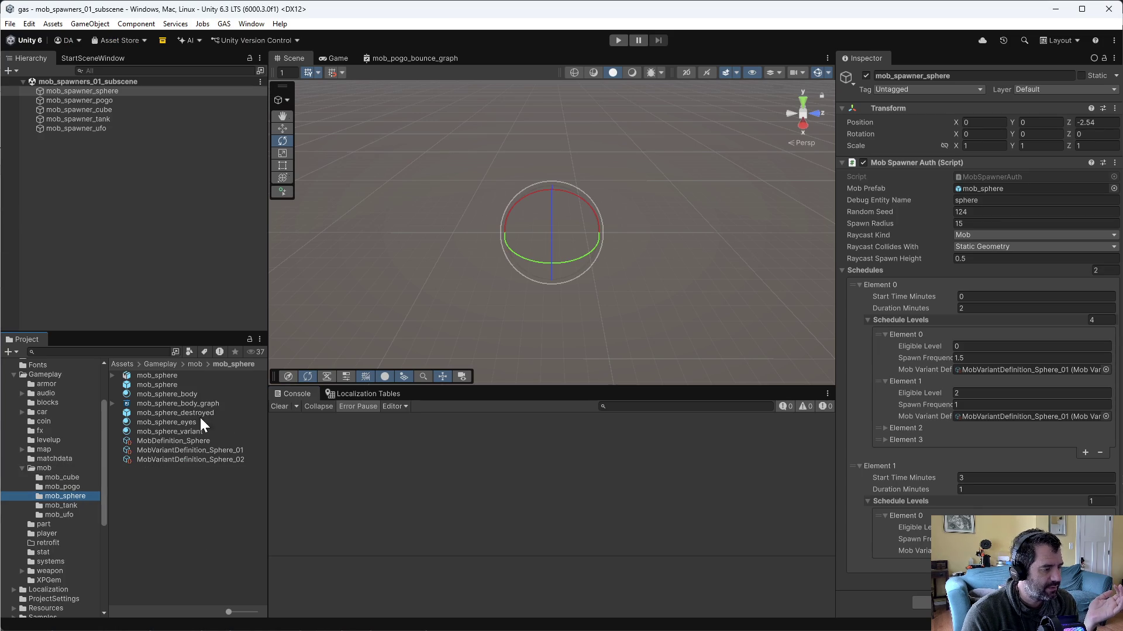
pyautogui.click(212, 452)
pyautogui.click(203, 443)
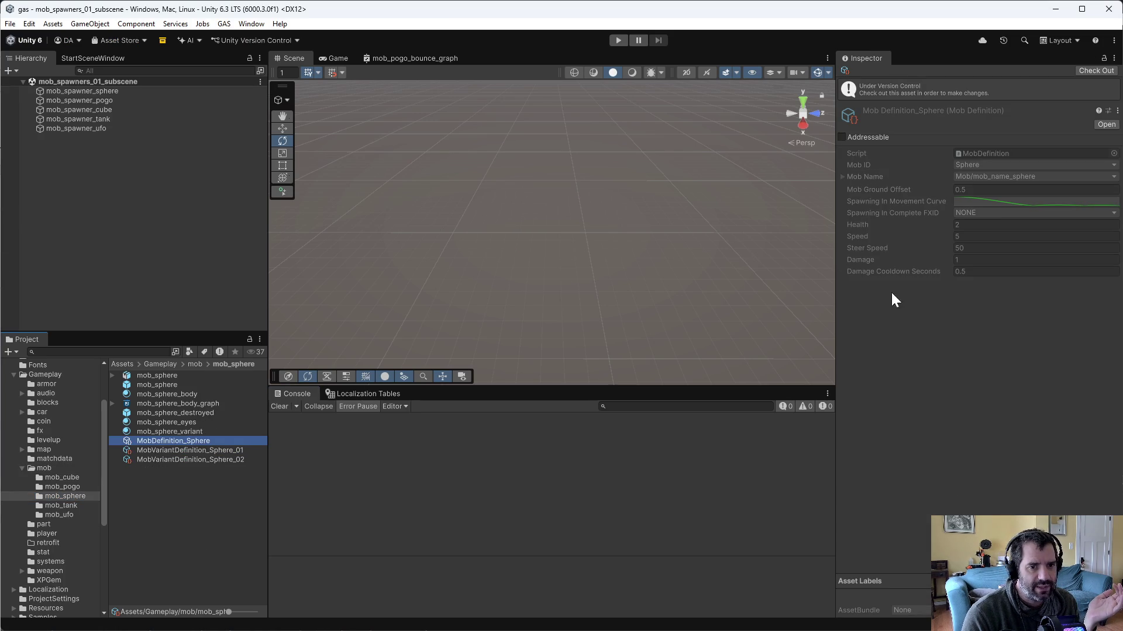
pyautogui.click(997, 199)
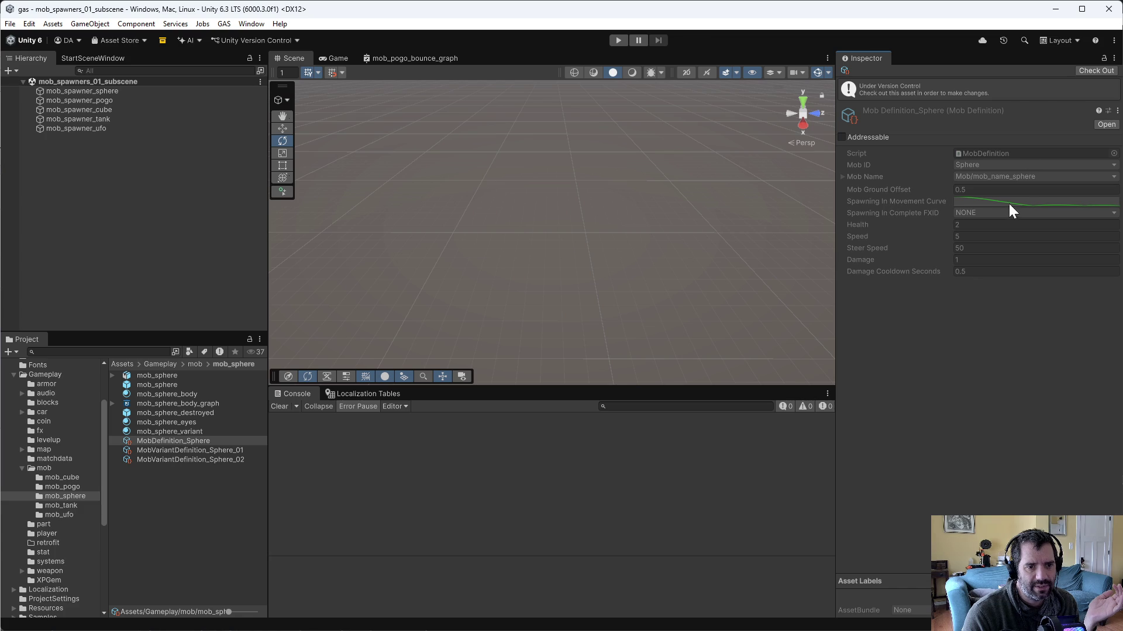
pyautogui.click(1079, 71)
# Step: Inspect the sphere's bouncing spawning-in movement curve, then show mob_spawner_cube's settings
pyautogui.click(977, 174)
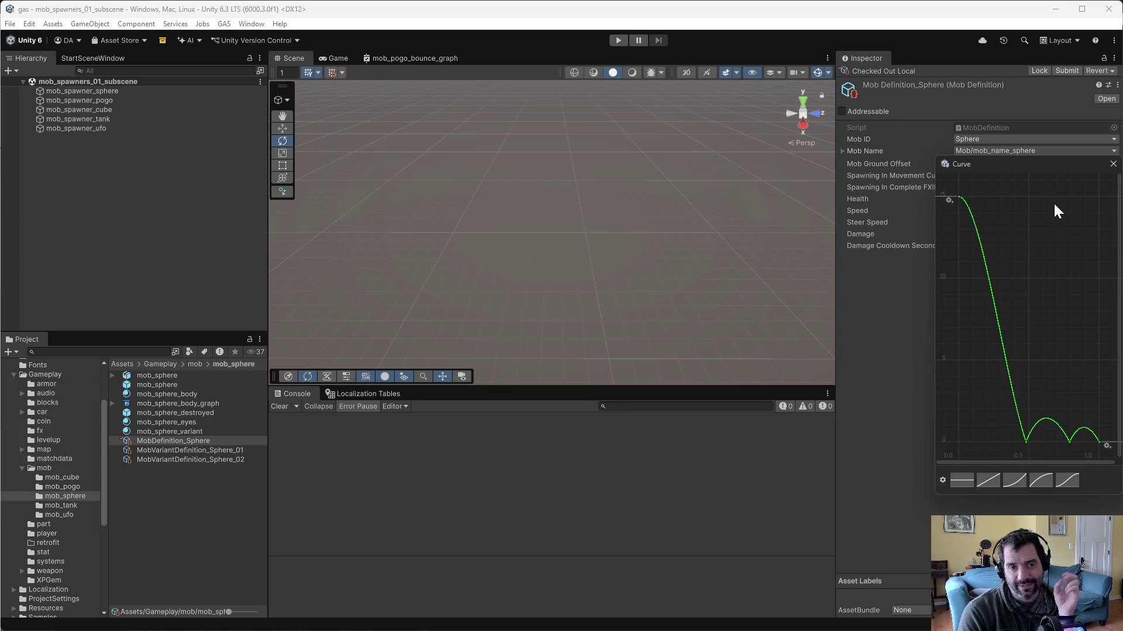
pyautogui.click(1112, 165)
pyautogui.click(117, 109)
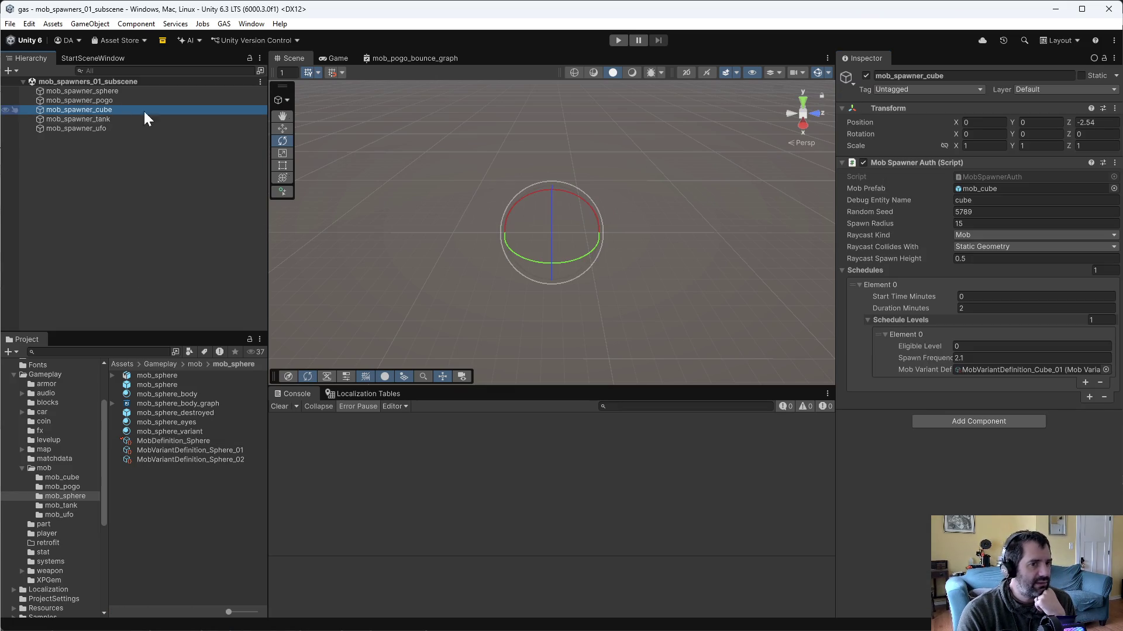
# Step: Check out MobDefinition_Cube from mob_cube and inspect its spawning-in movement curve, then return to Emacs
pyautogui.click(62, 479)
pyautogui.click(194, 395)
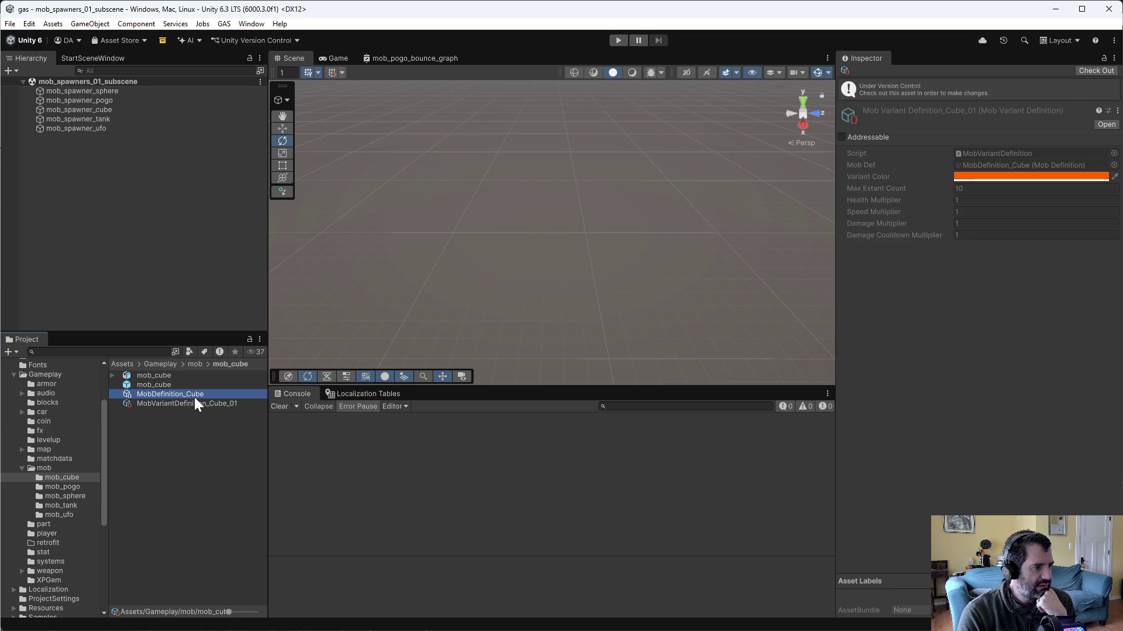
pyautogui.click(1097, 70)
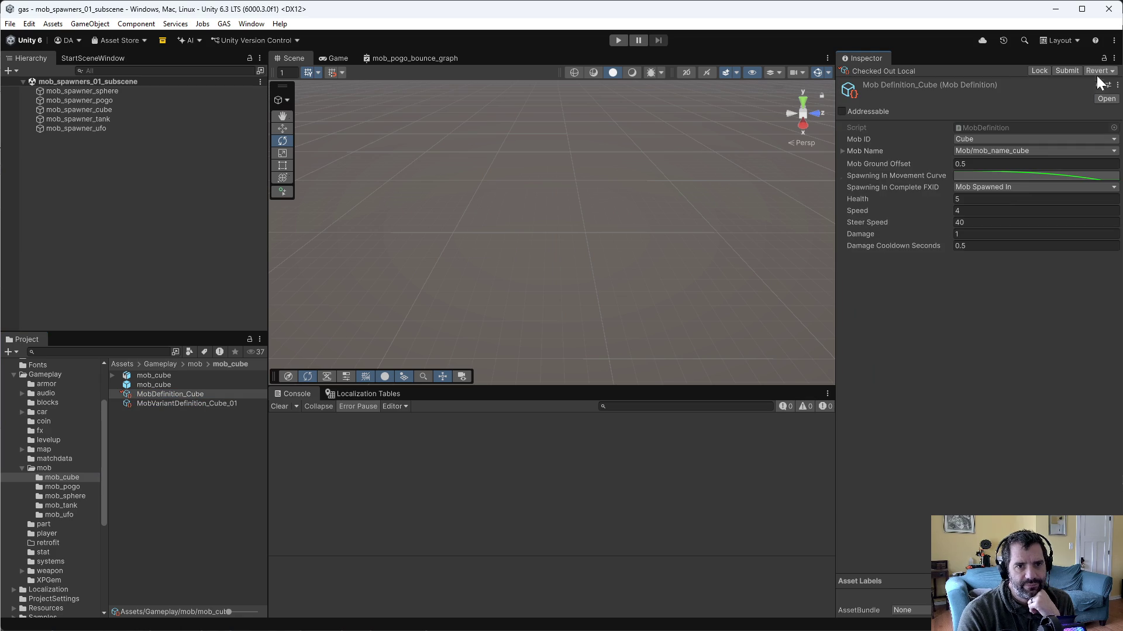
pyautogui.click(1020, 176)
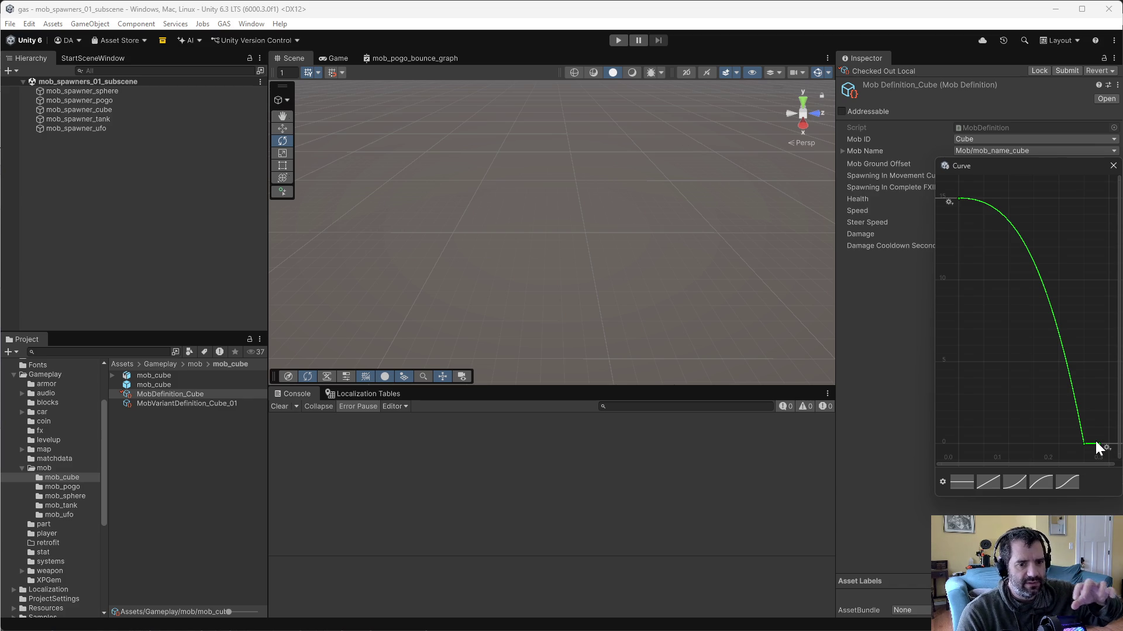
pyautogui.click(1113, 167)
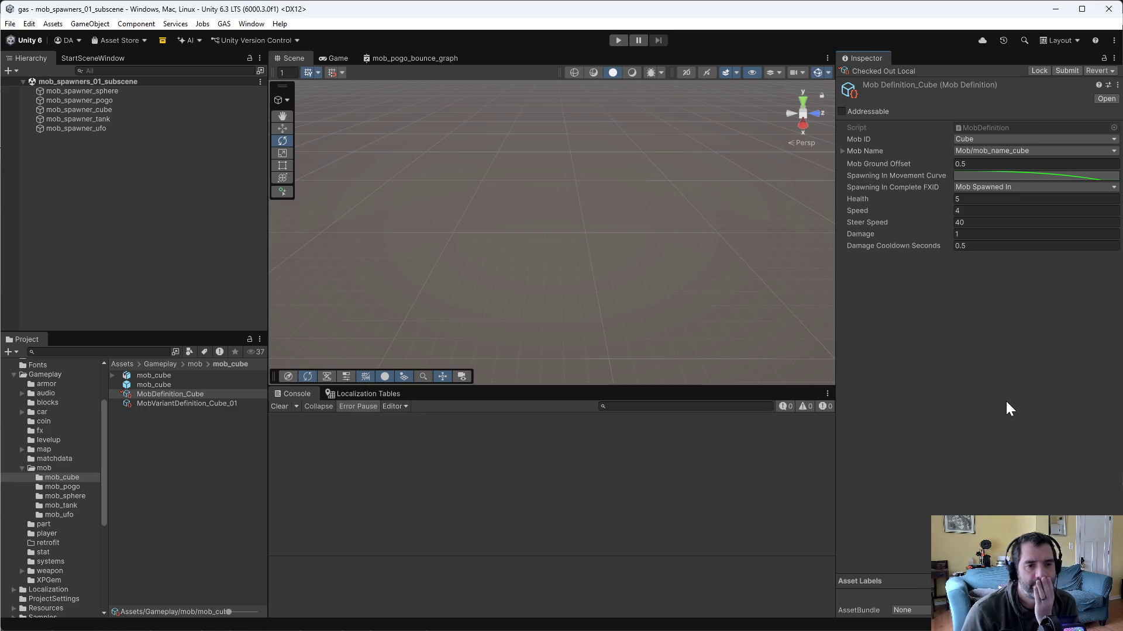
pyautogui.hotkey('alt', 'Tab')
# Step: Inspect the commented curve assignment near MobSpawningInState and look up SpawningInMovementCurve's definition
pyautogui.press('Down')
pyautogui.press('Down')
pyautogui.press('Down')
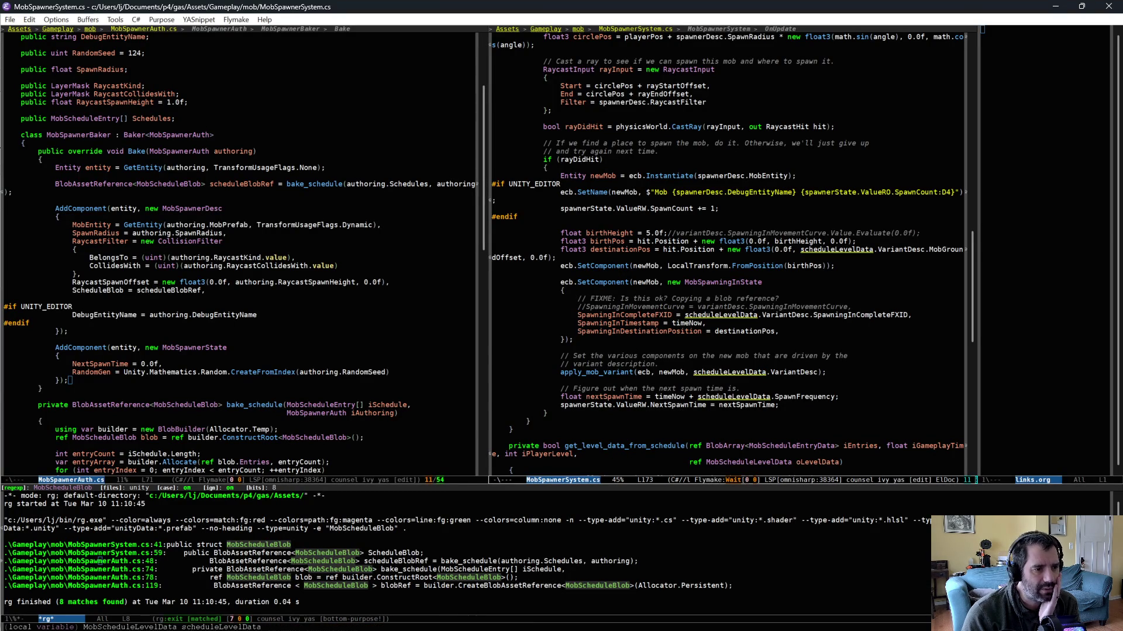
pyautogui.press('Up')
pyautogui.press('Up')
pyautogui.press('Up')
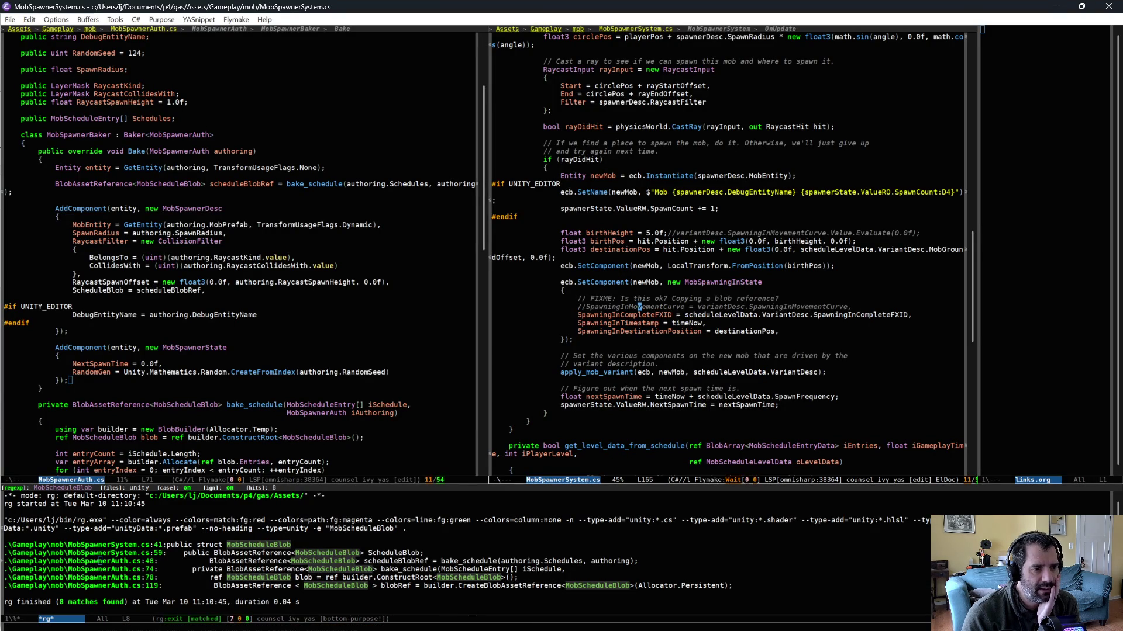
pyautogui.press('Up')
pyautogui.press('Up')
pyautogui.press('Up')
pyautogui.press('Down')
pyautogui.press('Down')
pyautogui.press('Down')
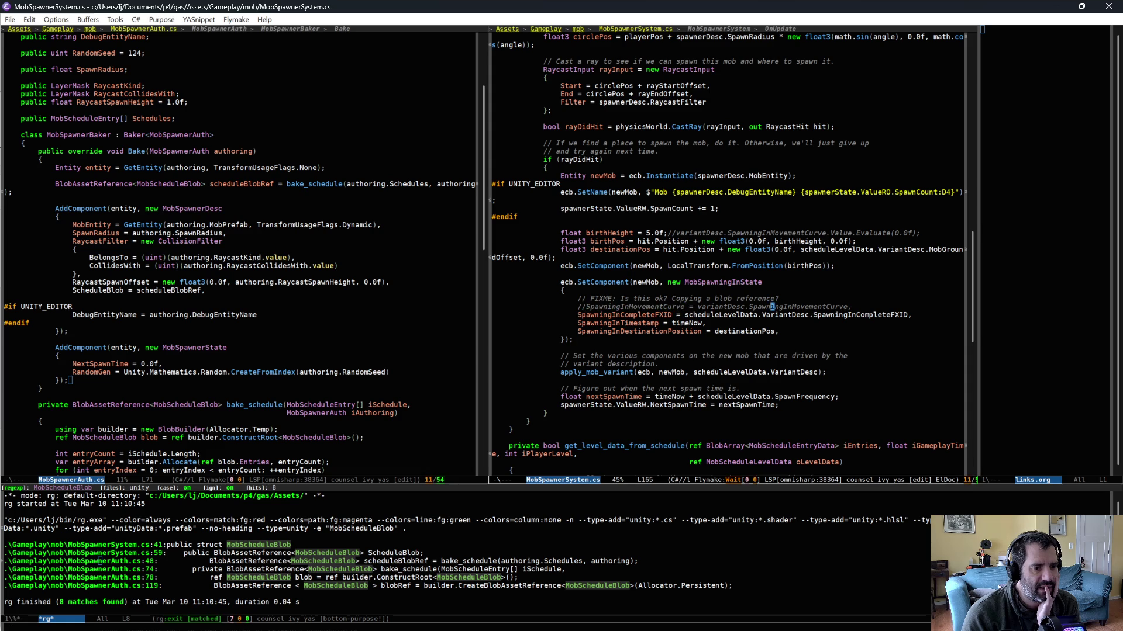
pyautogui.hotkey('alt', '.')
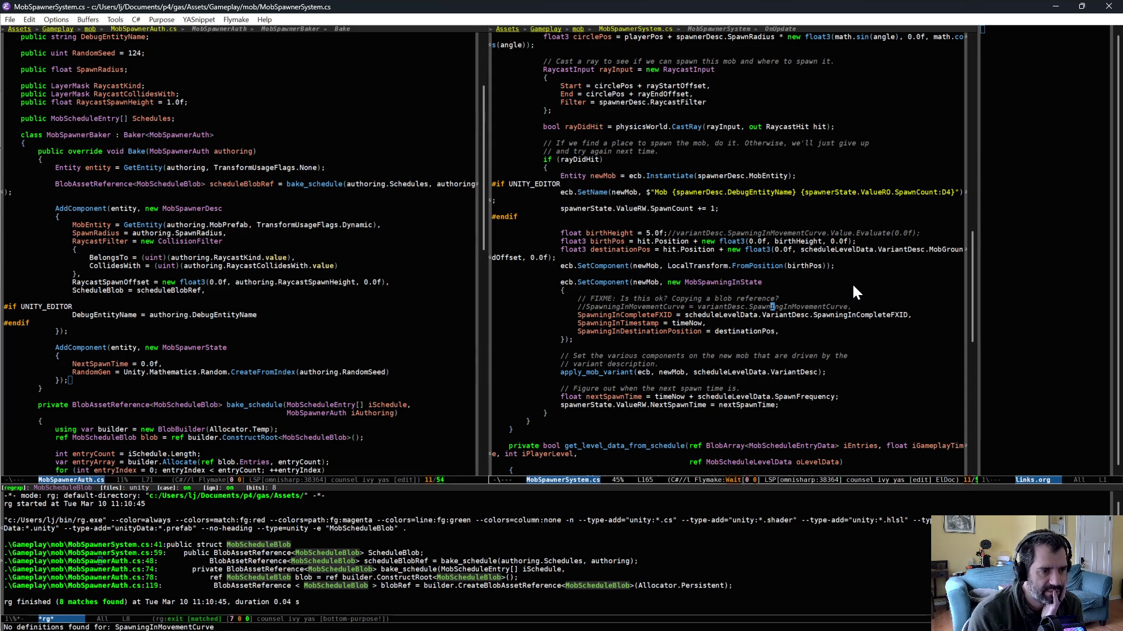
pyautogui.scroll(7, 847, 316)
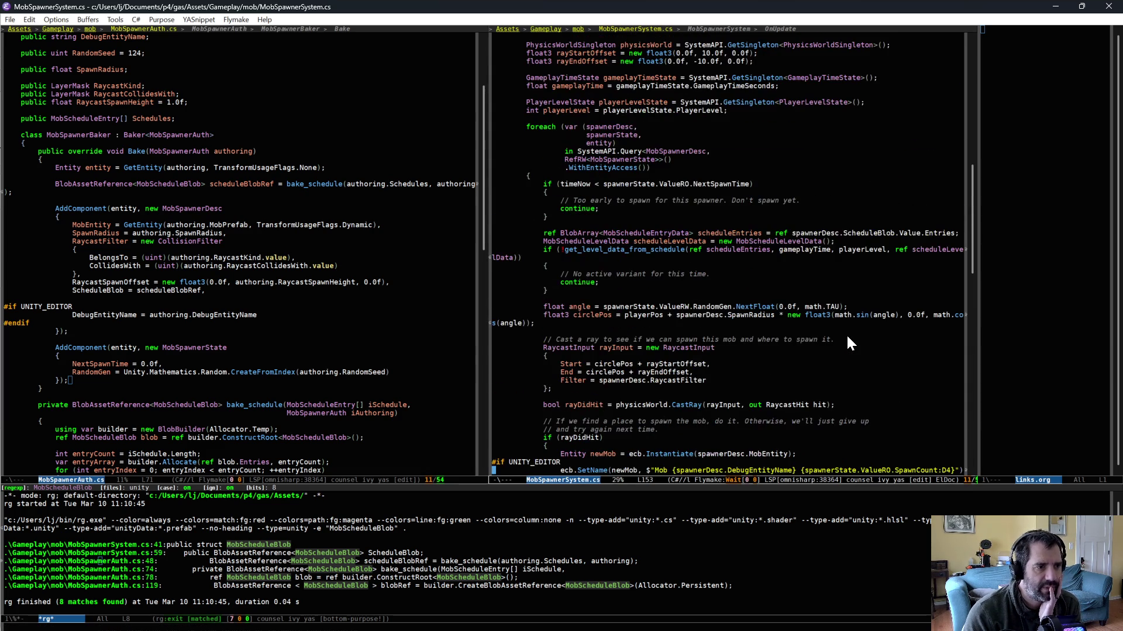
pyautogui.scroll(10, 842, 337)
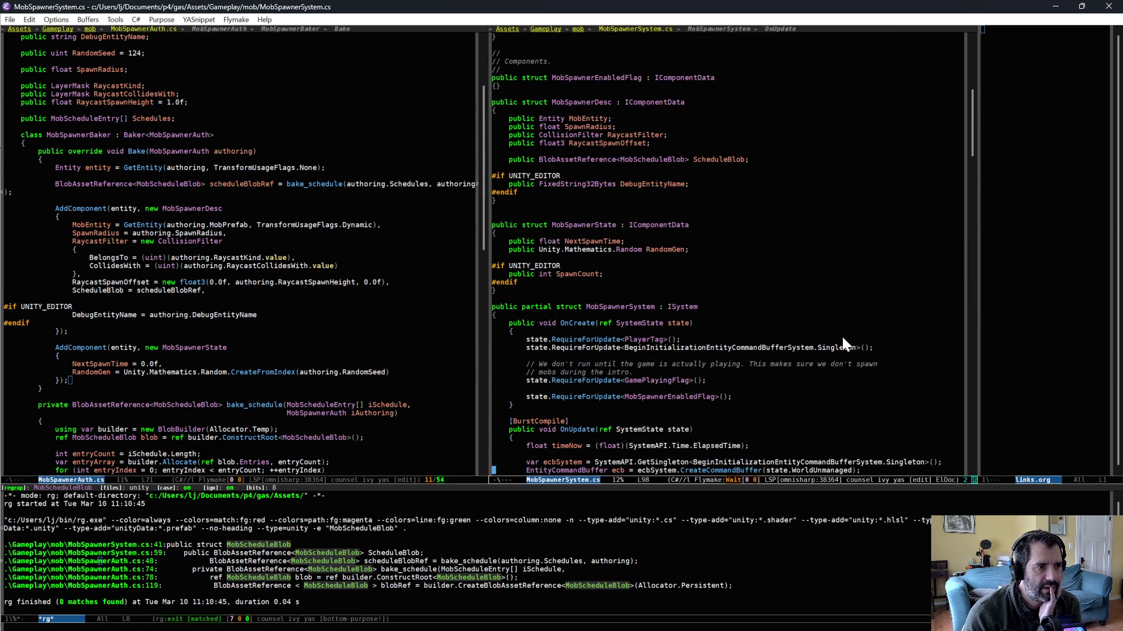
pyautogui.scroll(4, 842, 336)
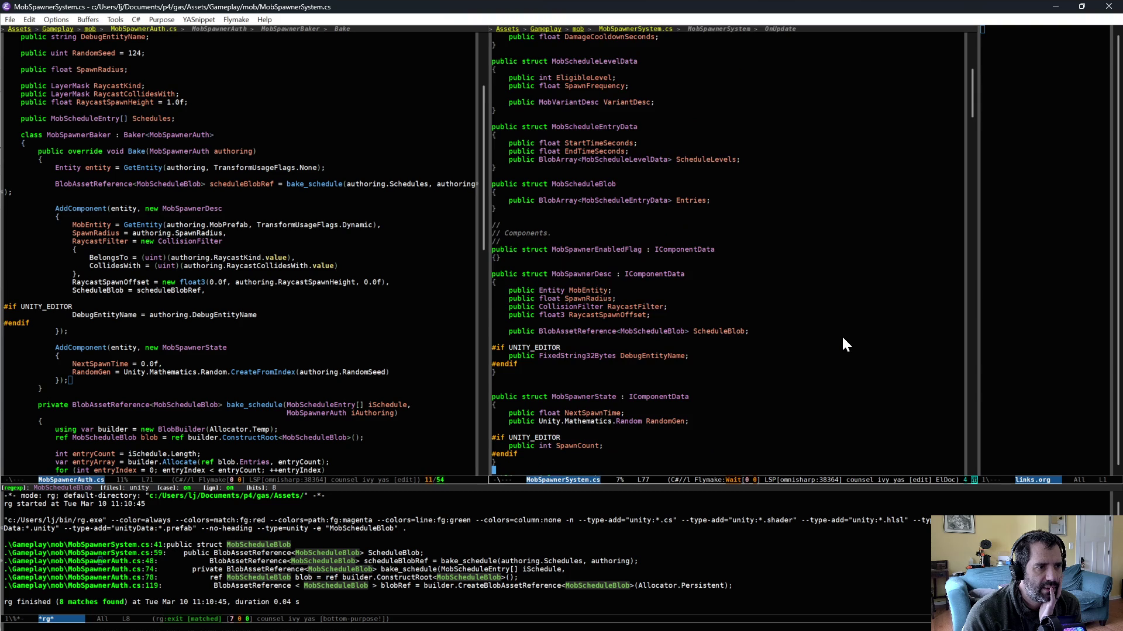
pyautogui.scroll(4, 842, 338)
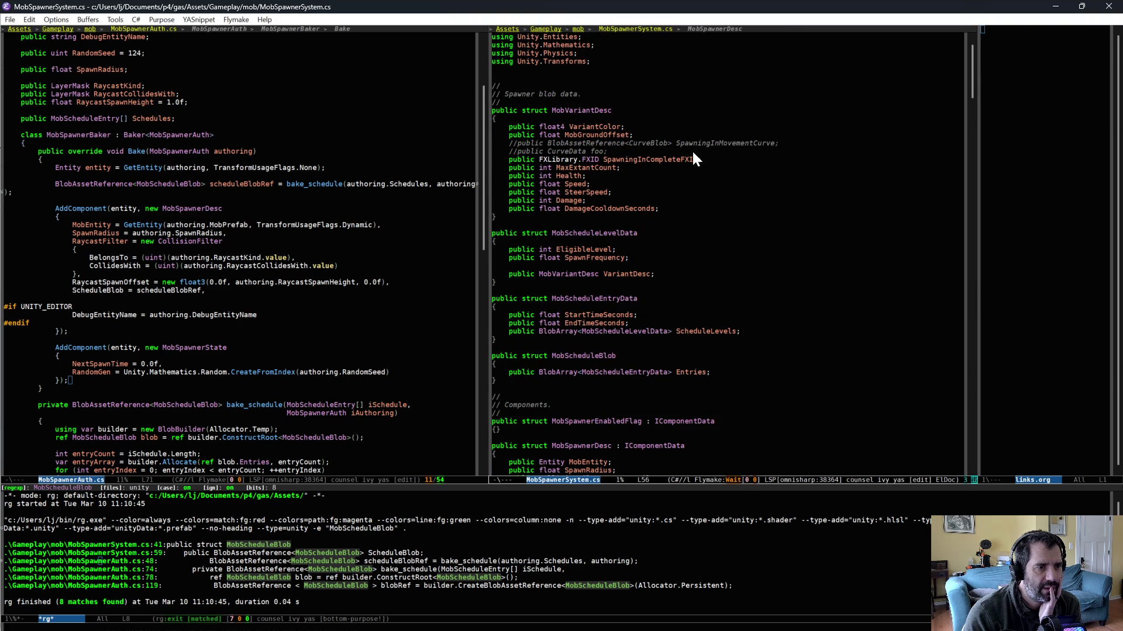
# Step: List SpawningInMovementCurve occurrences with occur and jump to its commented field on line 16
pyautogui.moveTo(672, 135); pyautogui.dragTo(704, 143)
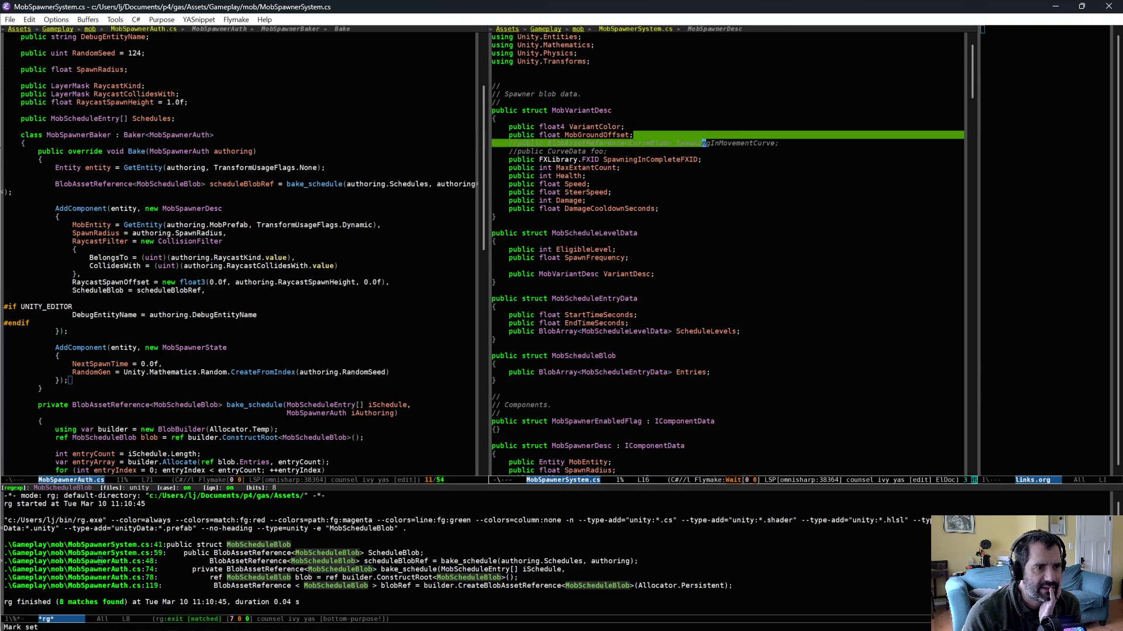
pyautogui.hotkey('alt', 's')
pyautogui.press('o')
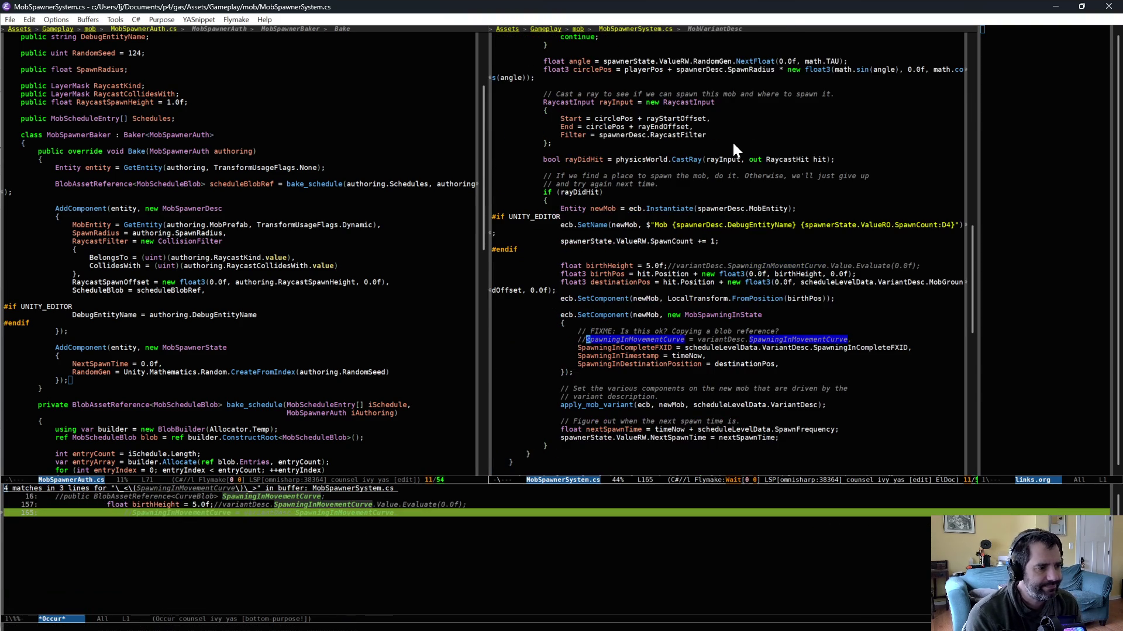
pyautogui.hotkey('alt', 'g')
pyautogui.press('p')
pyautogui.hotkey('alt', 'g')
pyautogui.press('p')
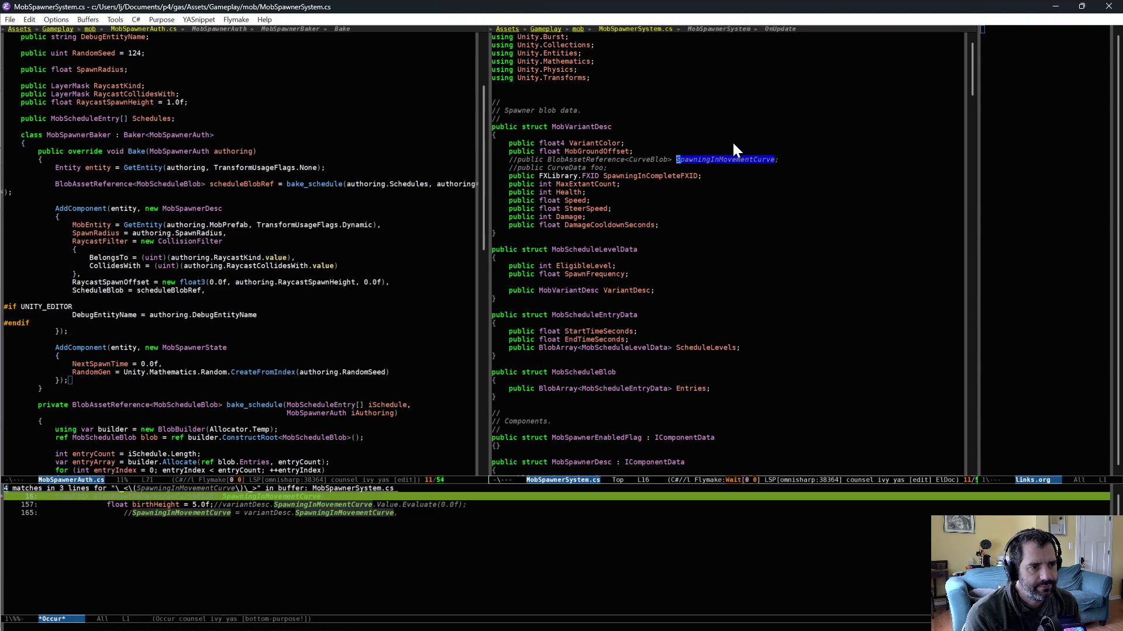
pyautogui.tripleClick(577, 129)
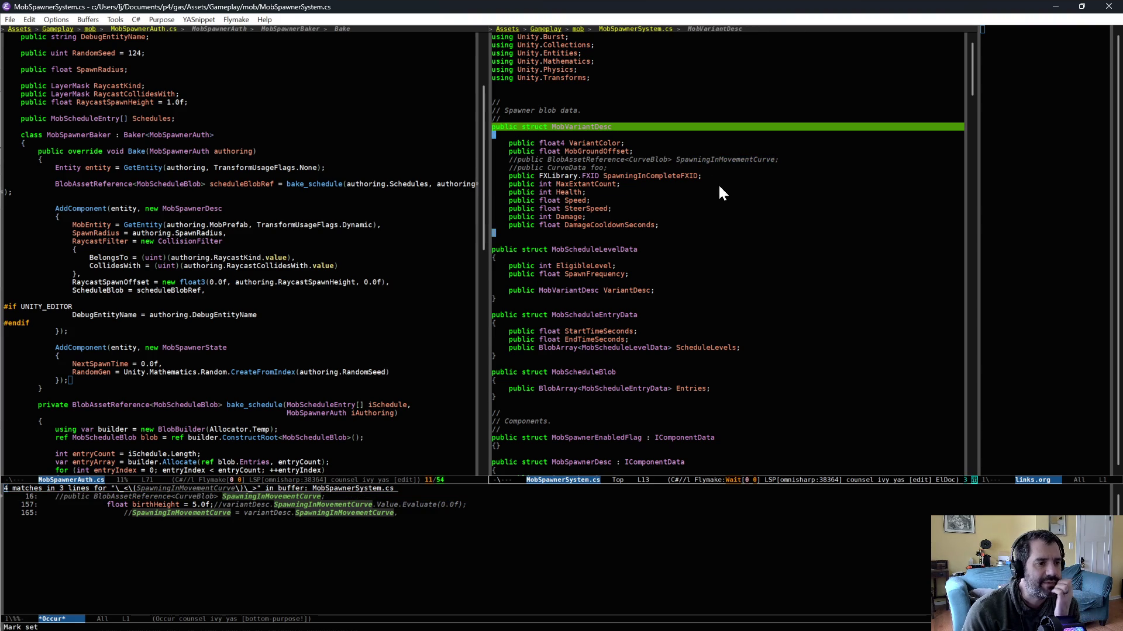
# Step: Put point on the CurveBlob type and rg the project for CurveBlob (17 matches)
pyautogui.scroll(-1, 685, 395)
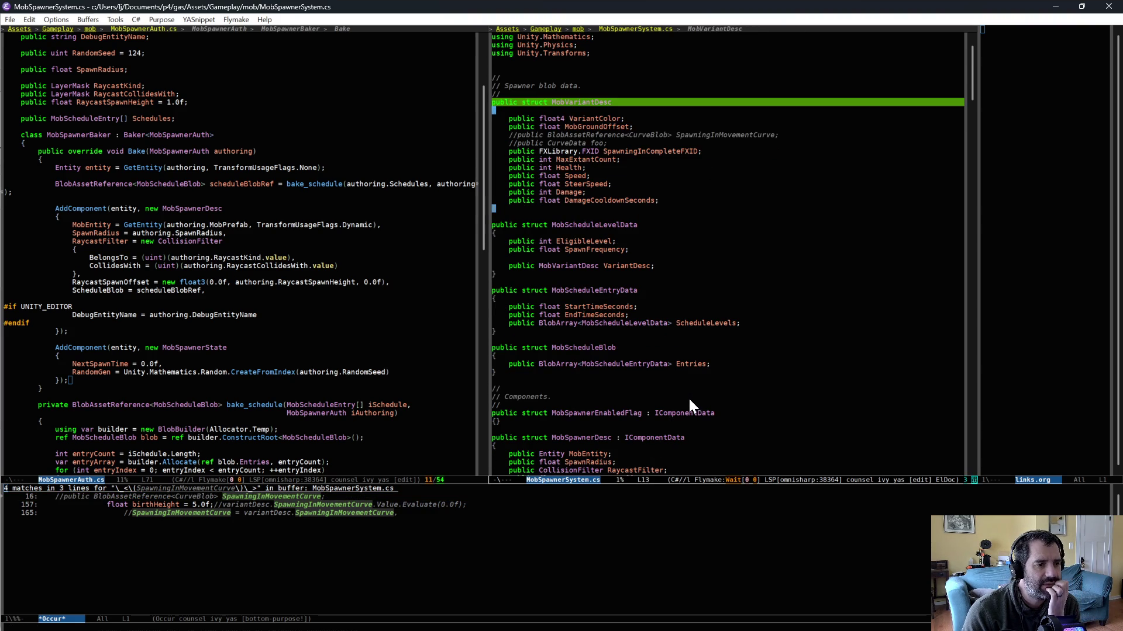
pyautogui.click(740, 367)
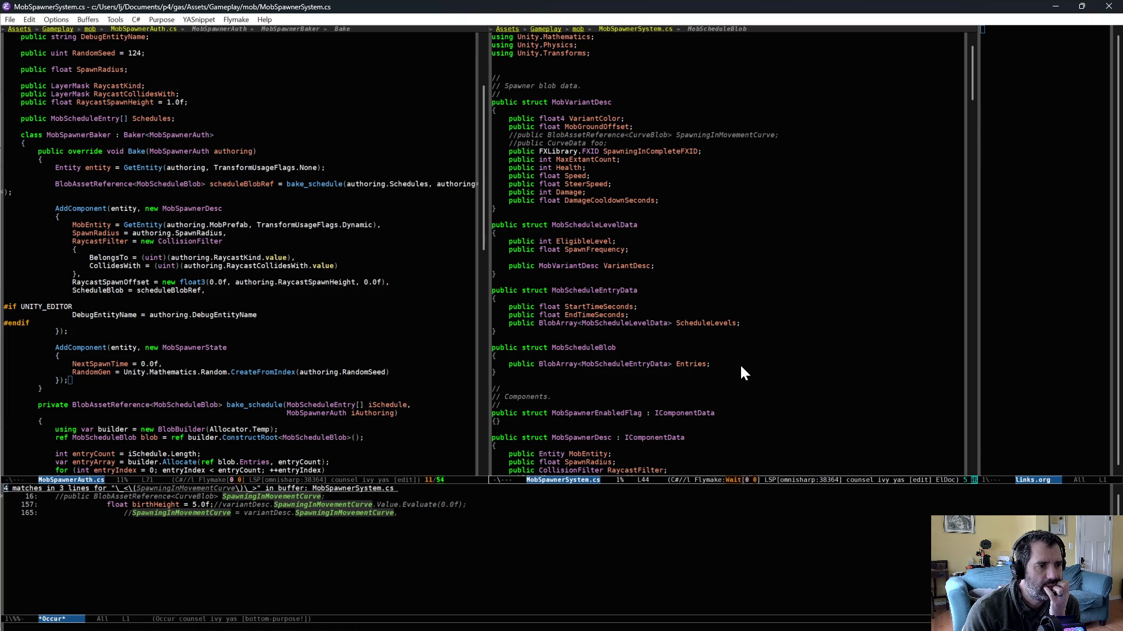
pyautogui.click(724, 136)
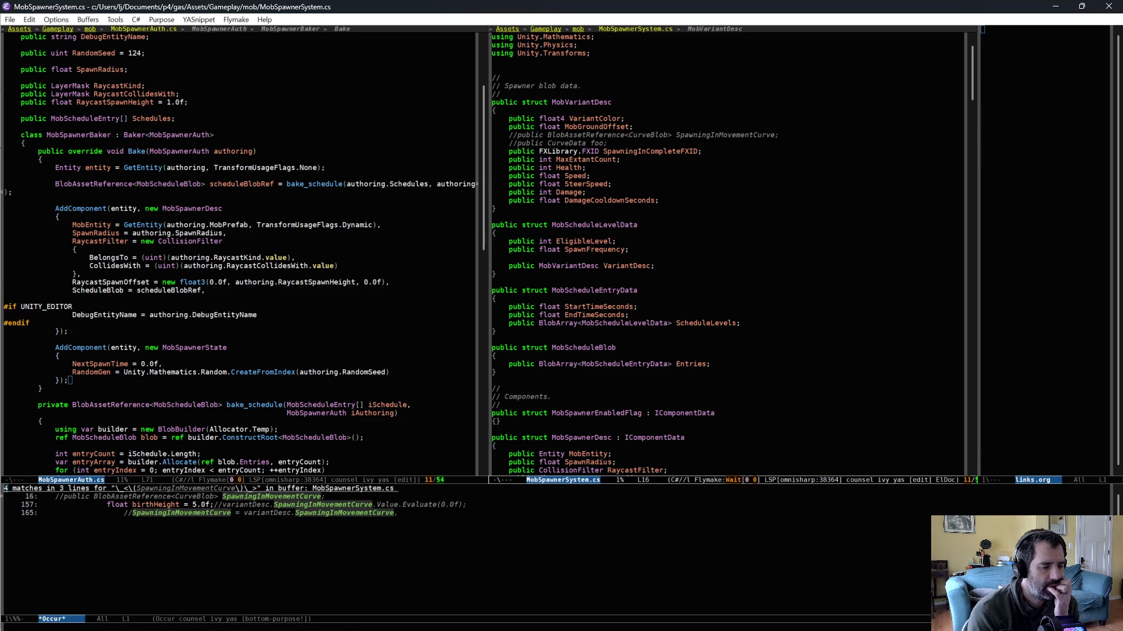
pyautogui.click(653, 135)
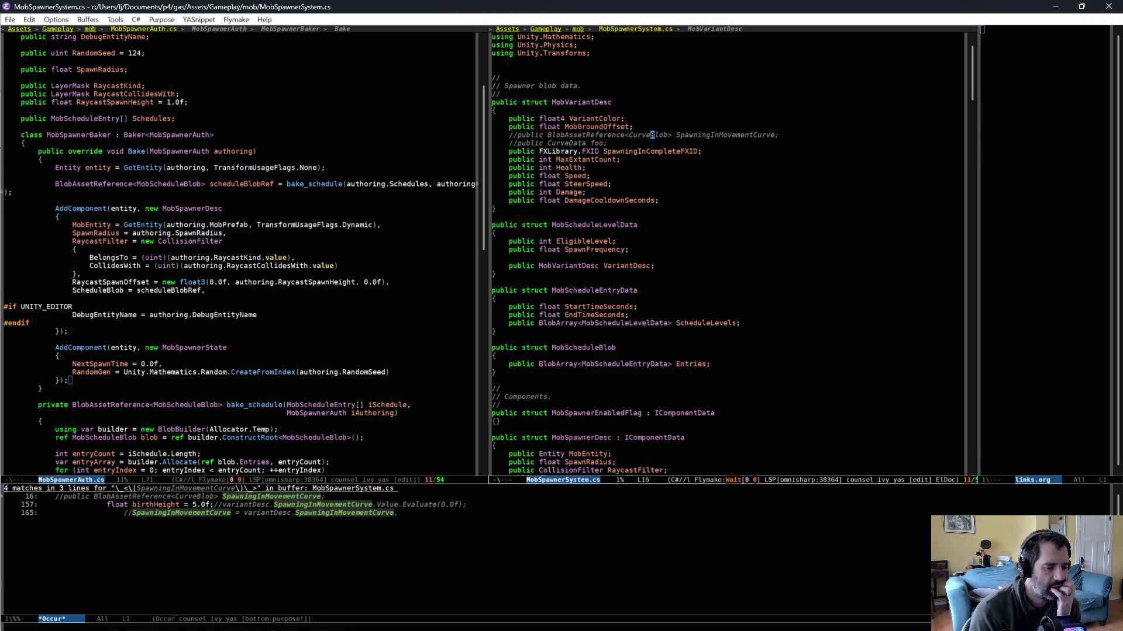
pyautogui.hotkey('ctrl', 'c')
pyautogui.press('s')
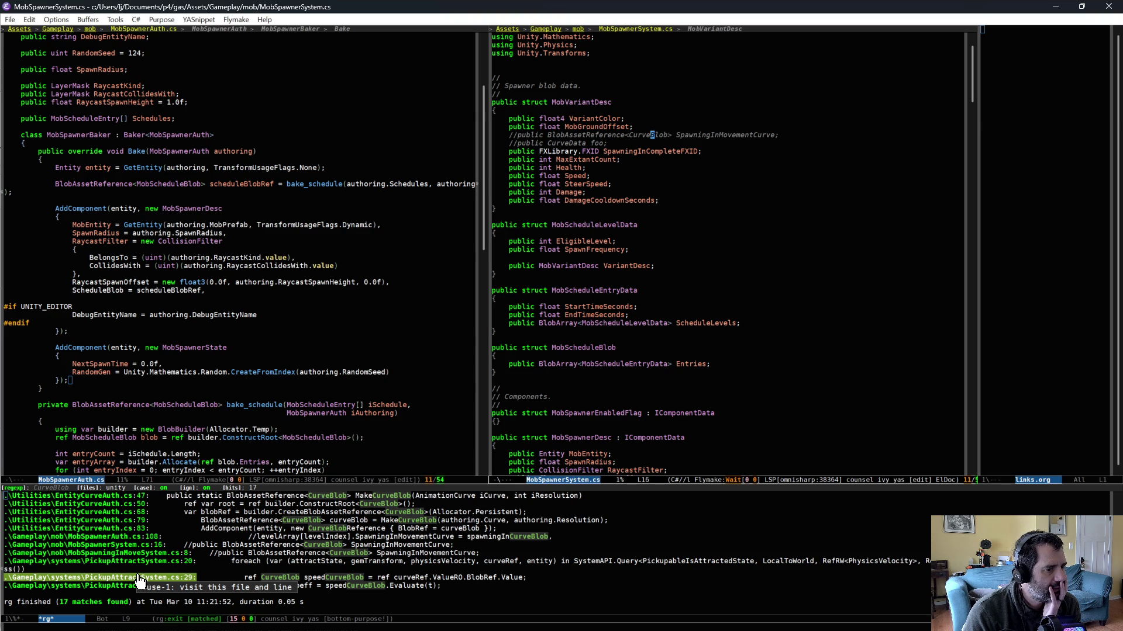
# Step: Open a new line below ScheduleBlob in MobSpawnerDesc and insert the public SpawningInMovementCurve field
pyautogui.scroll(-3, 658, 455)
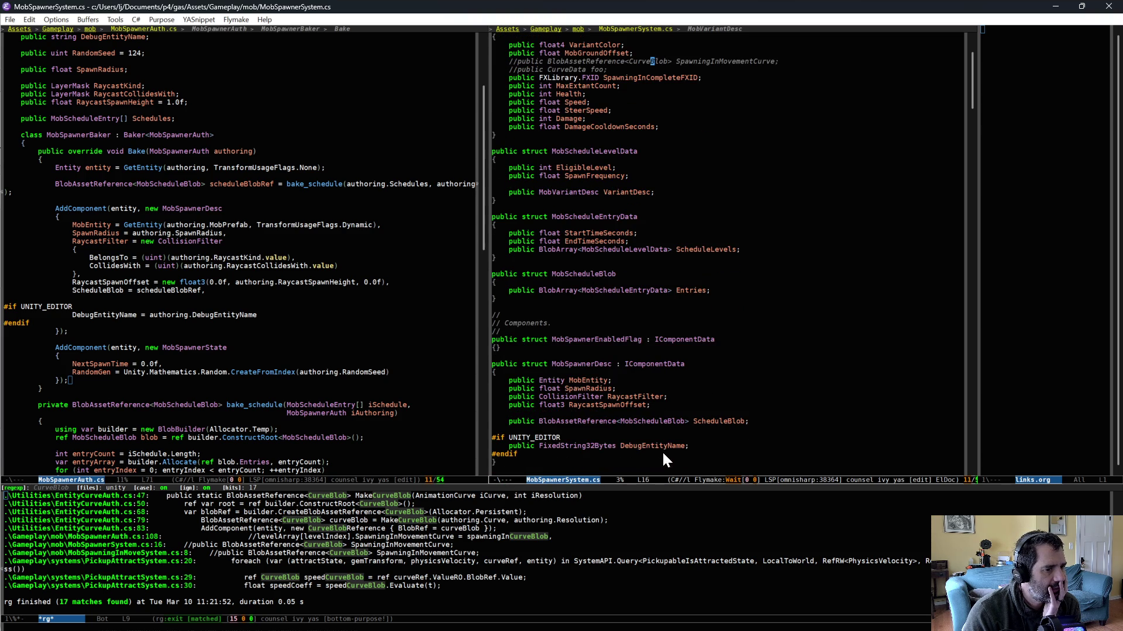
pyautogui.click(767, 421)
pyautogui.press('Return')
pyautogui.write('publ')
pyautogui.hotkey('ctrl', 'BackSpace')
pyautogui.write('publ')
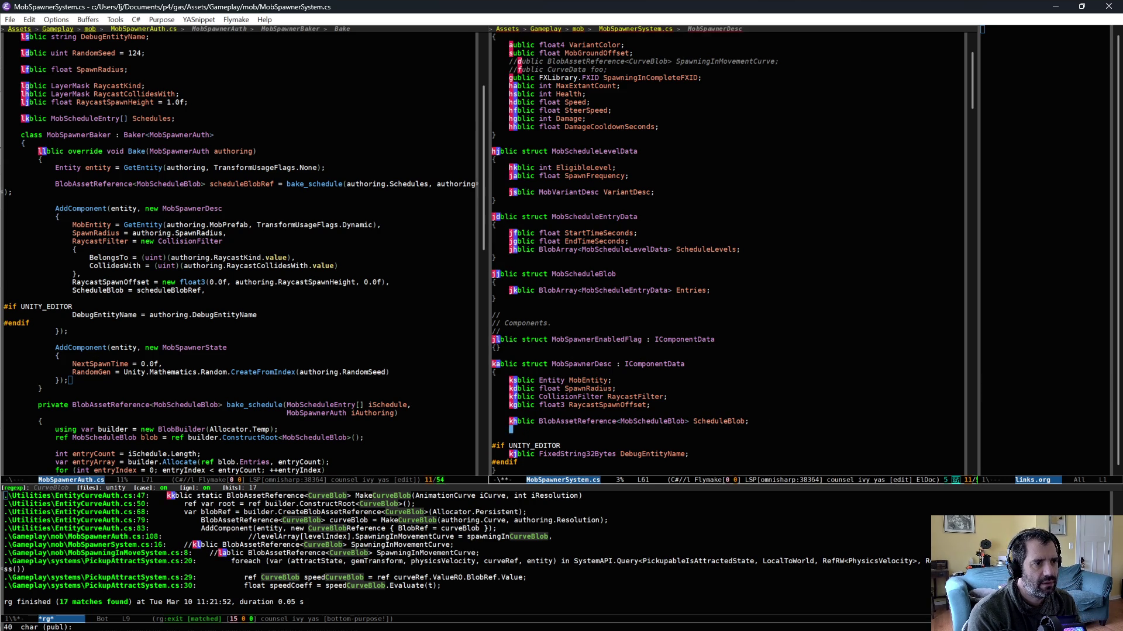
pyautogui.write('d')
# Step: Save MobSpawnerSystem.cs, drop the duplicated public keyword, and switch to Unity to recompile
pyautogui.hotkey('ctrl', 'x')
pyautogui.hotkey('ctrl', 's')
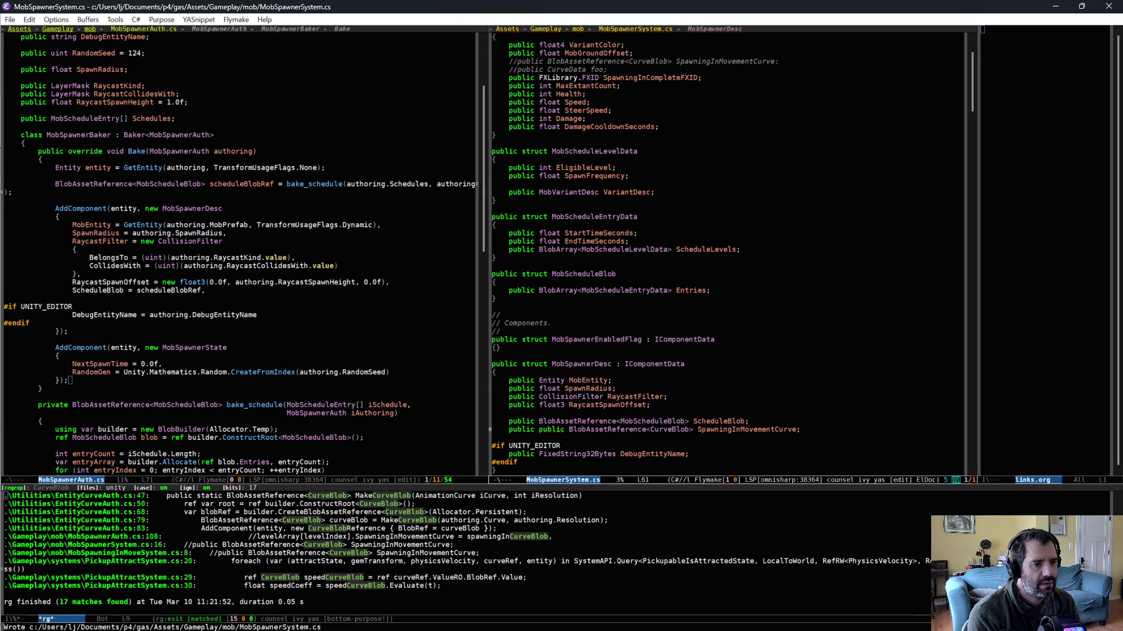
pyautogui.hotkey('alt', 'm')
pyautogui.hotkey('alt', 'd')
pyautogui.hotkey('ctrl', 'd')
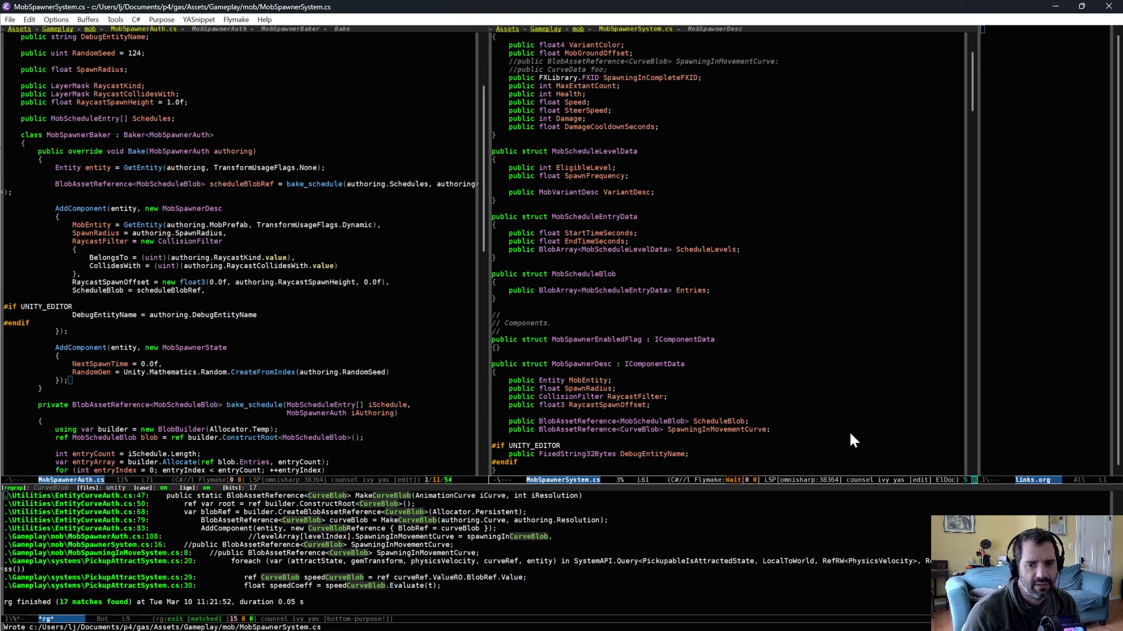
pyautogui.hotkey('ctrl', 'e')
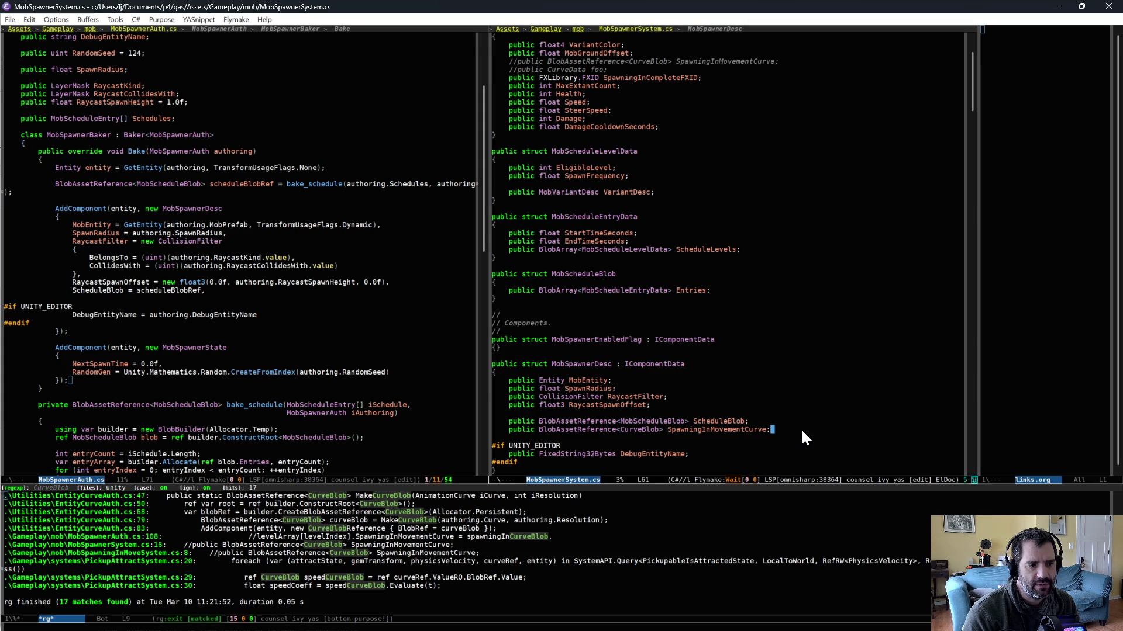
pyautogui.hotkey('alt', 'Tab')
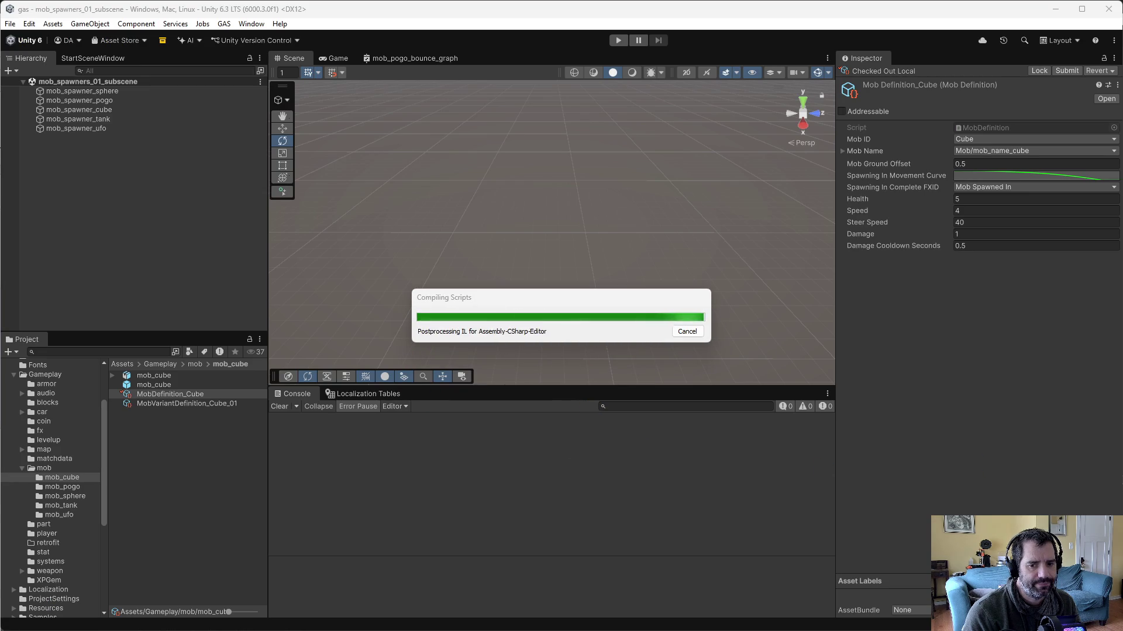
# Step: Search the project for MobSpawnerDesc (3 matches) and jump to the baker's AddComponent call
pyautogui.hotkey('alt', 'Tab')
pyautogui.hotkey('alt', 'Tab')
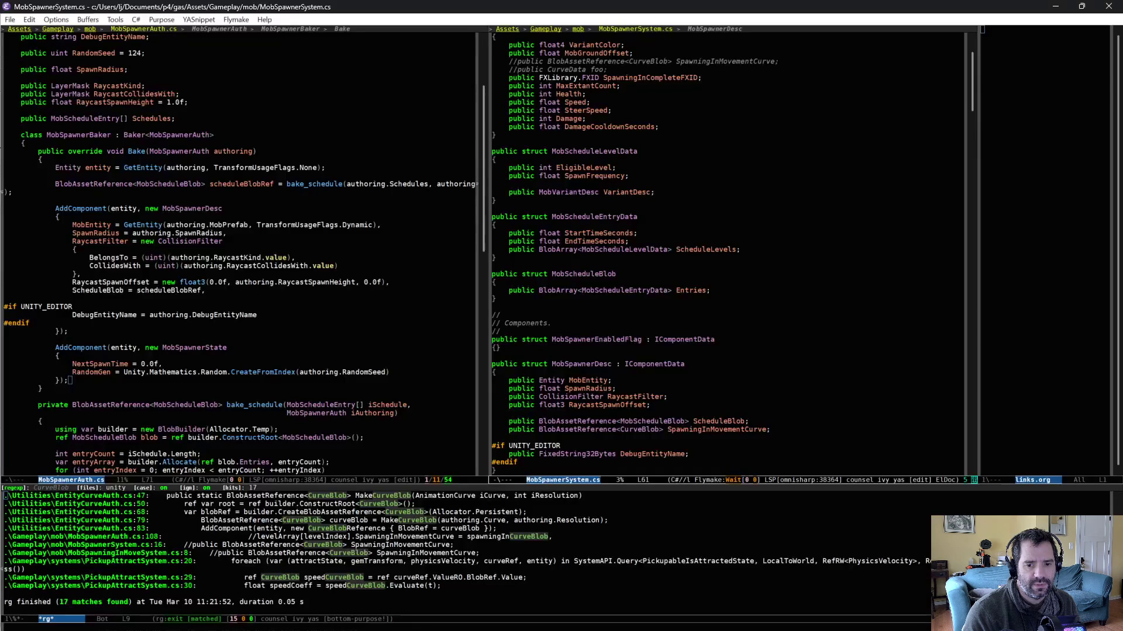
pyautogui.scroll(-3, 688, 425)
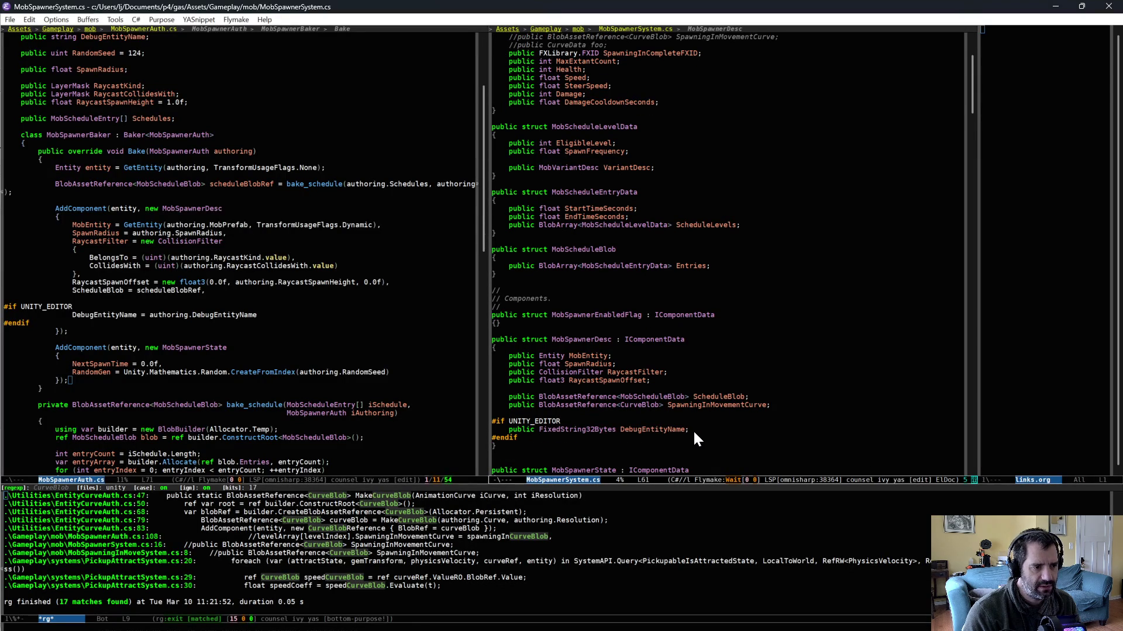
pyautogui.click(576, 340)
pyautogui.hotkey('ctrl', 'c')
pyautogui.press('s')
pyautogui.press('d')
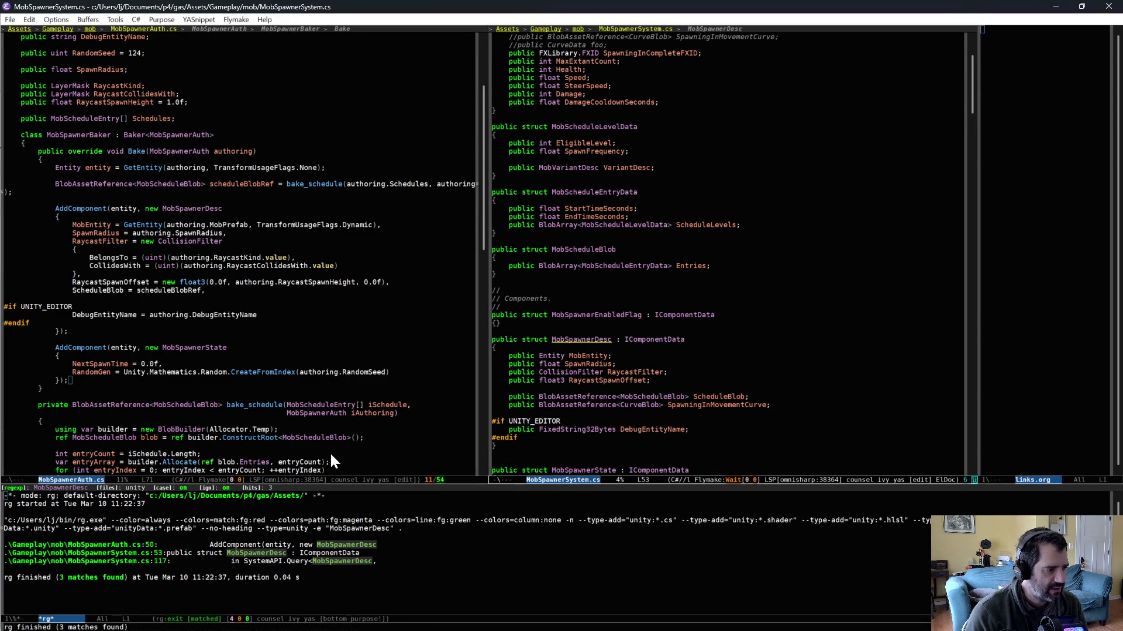
pyautogui.click(127, 544)
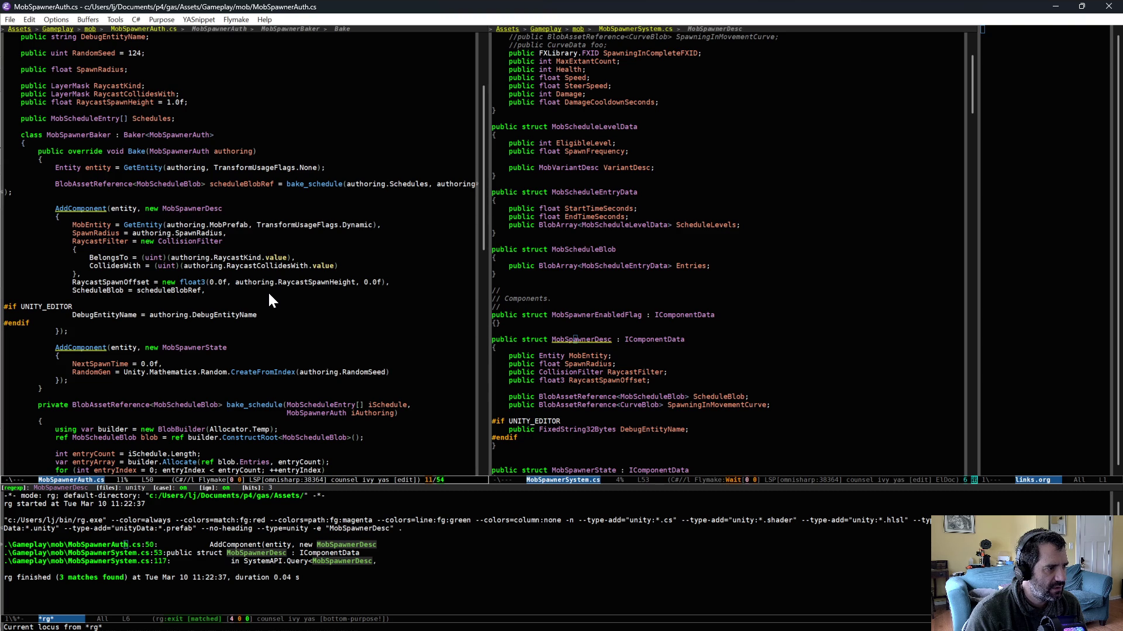
# Step: Mark the end of the bake_schedule line and open EntityCurveAuth.cs in the right pane
pyautogui.hotkey('ctrl', 'space')
pyautogui.hotkey('ctrl', 'p')
pyautogui.hotkey('ctrl', 'p')
pyautogui.hotkey('ctrl', 'e')
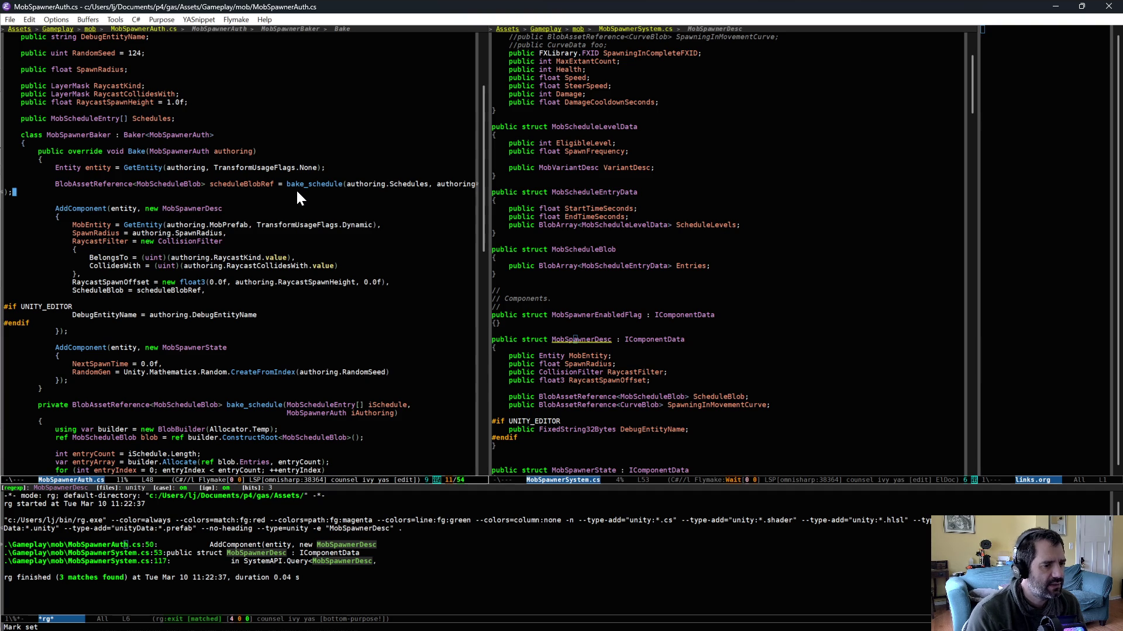
pyautogui.click(605, 227)
pyautogui.hotkey('ctrl', 'x')
pyautogui.press('b')
pyautogui.press('Return')
pyautogui.scroll(-7, 718, 325)
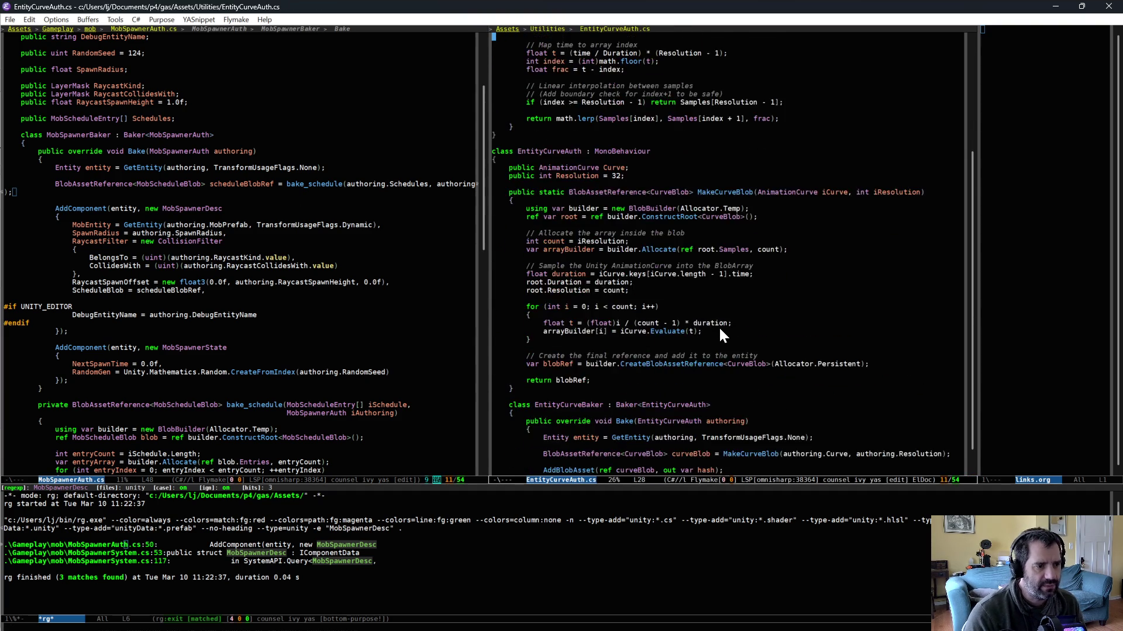
# Step: Read through EntityCurveAuth.cs's MakeCurveBlob curve-baking code, then switch to Unity
pyautogui.scroll(-1, 721, 333)
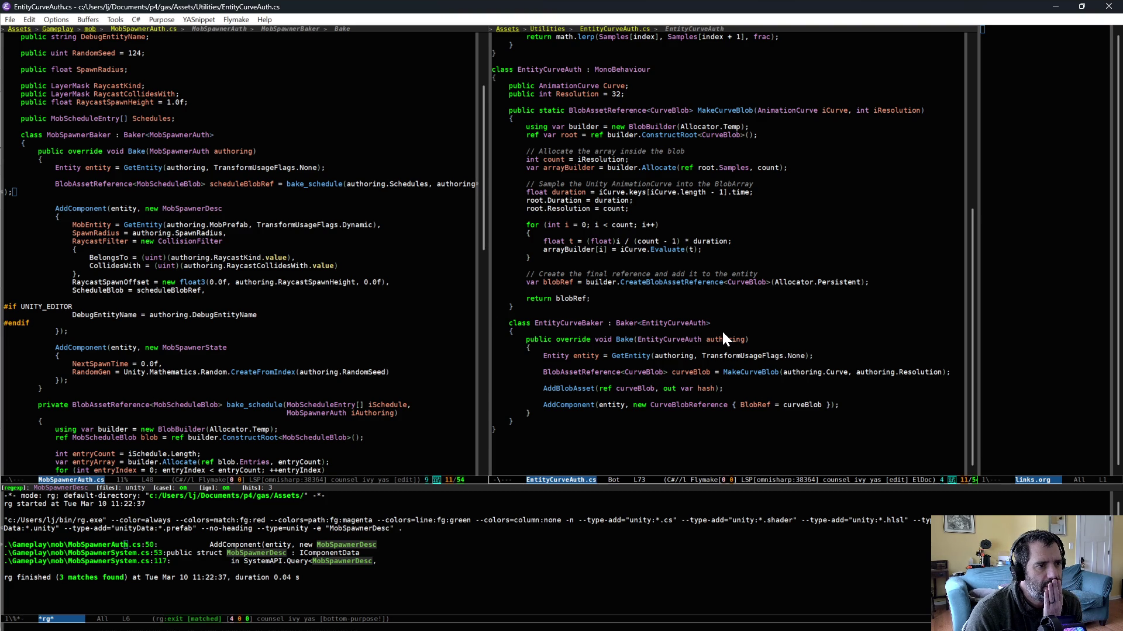
pyautogui.scroll(5, 724, 339)
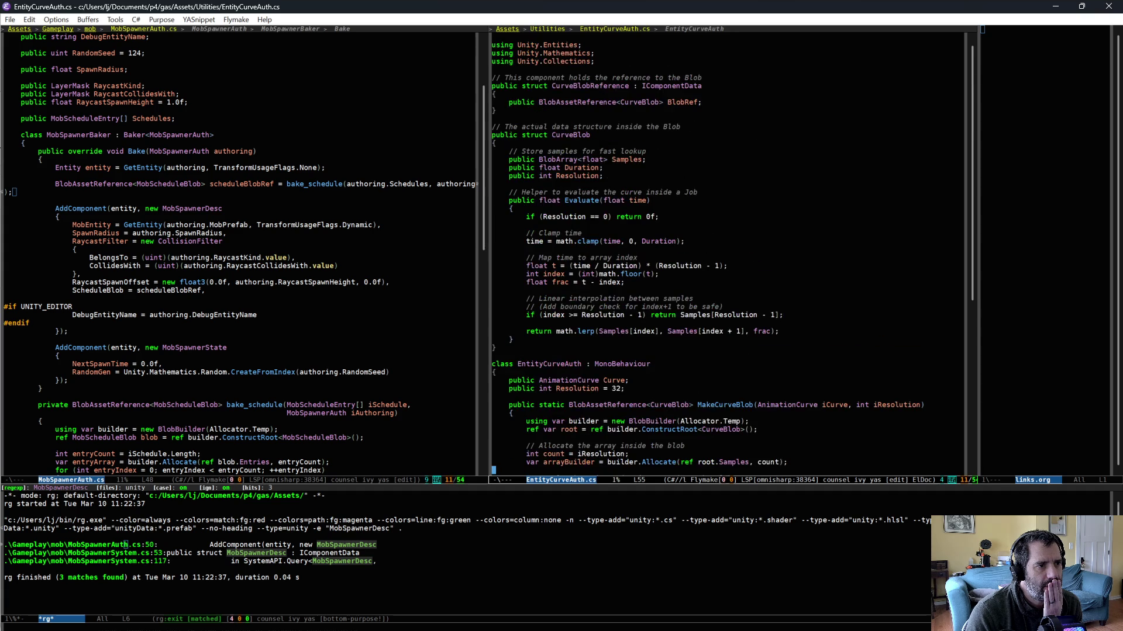
pyautogui.scroll(-2, 727, 339)
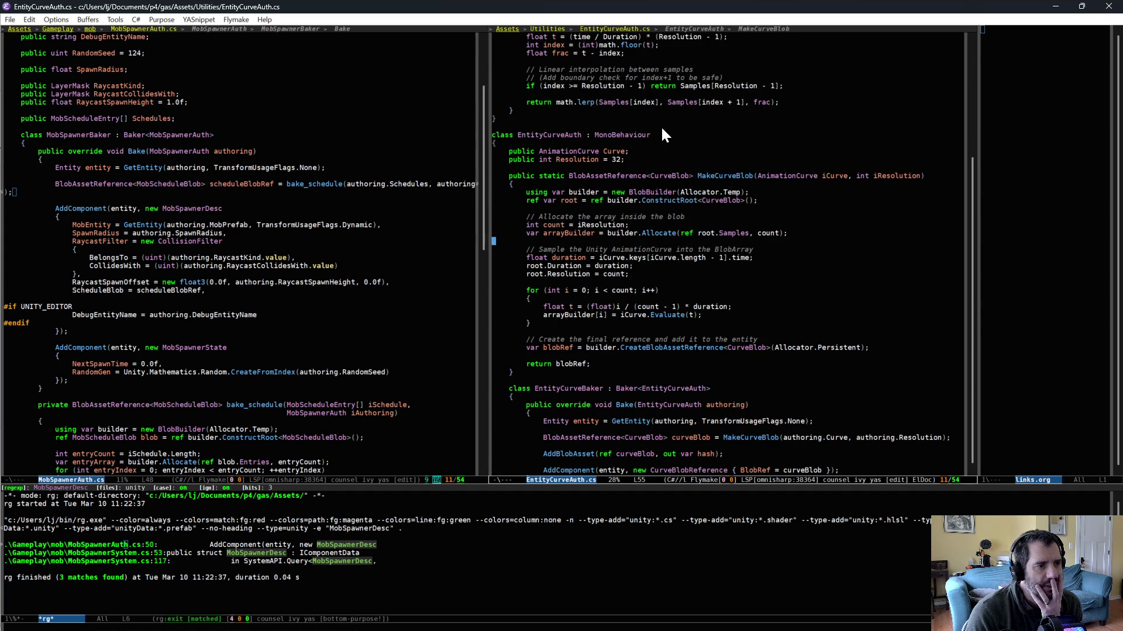
pyautogui.scroll(-1, 699, 227)
pyautogui.scroll(-1, 699, 226)
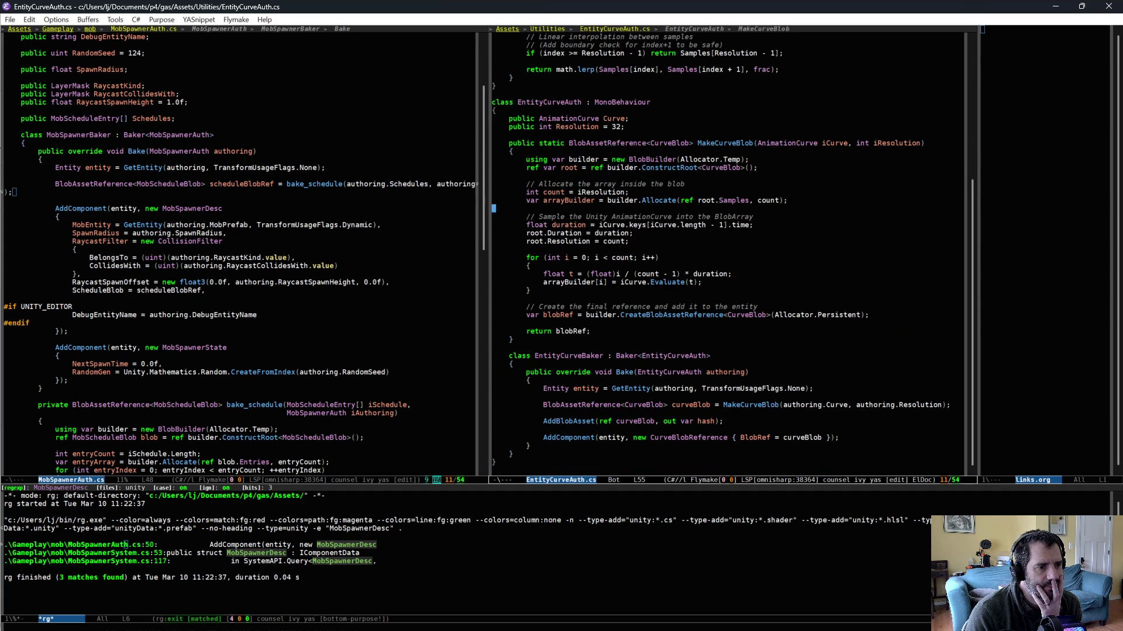
pyautogui.hotkey('alt', 'Tab')
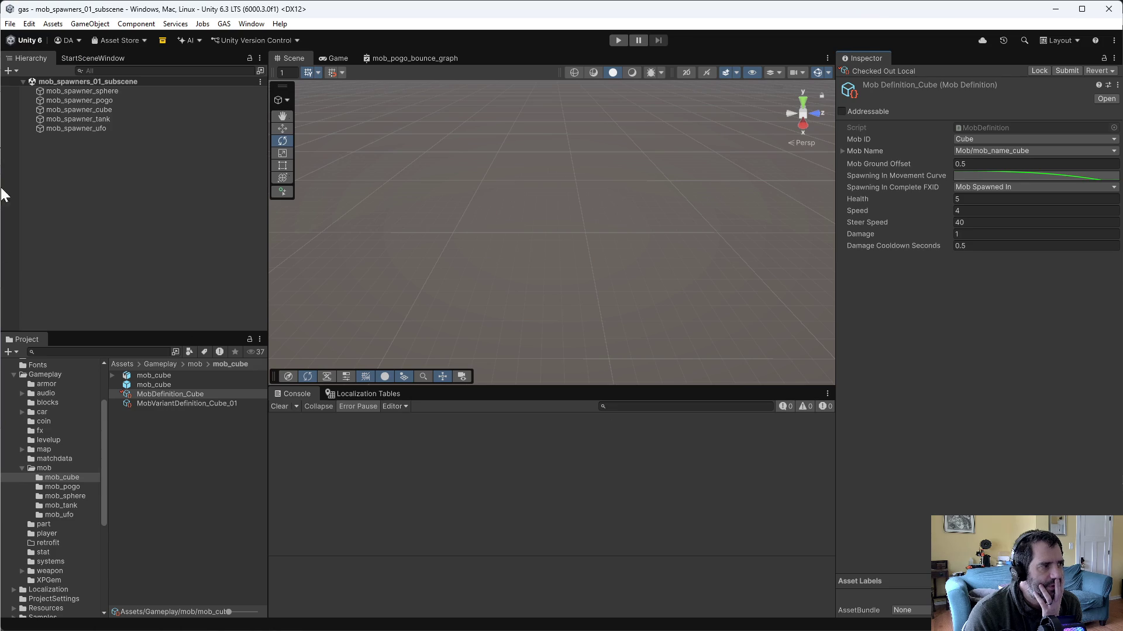
# Step: Check MobDefinition_Cube's movement curve, then return to mob_spawner_sphere's Mob Spawner Auth settings
pyautogui.click(76, 93)
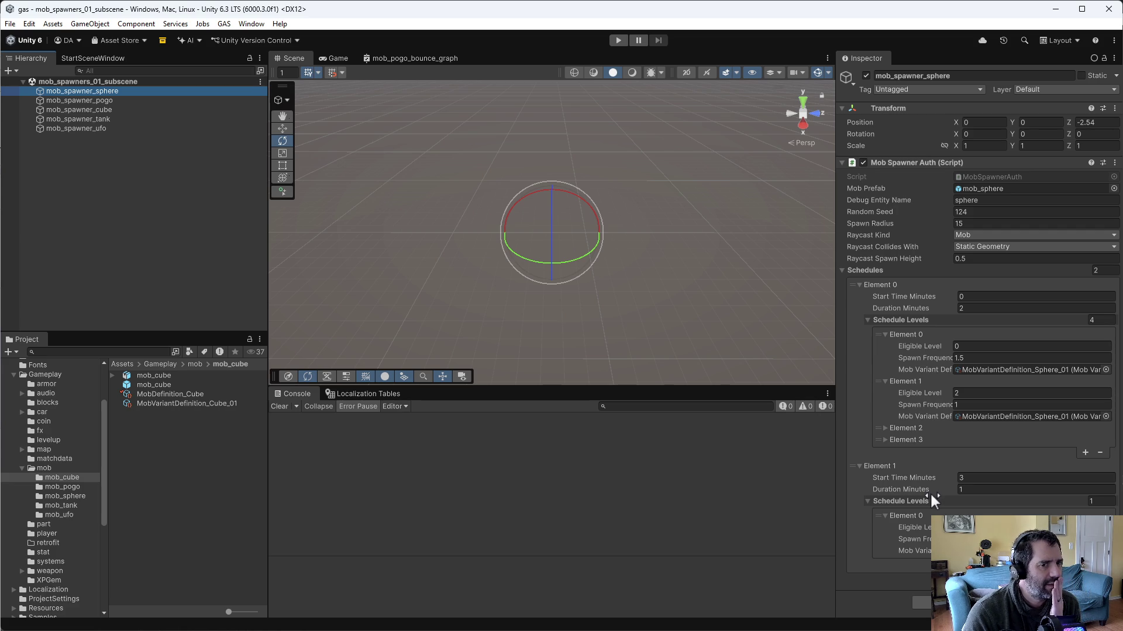
pyautogui.click(206, 395)
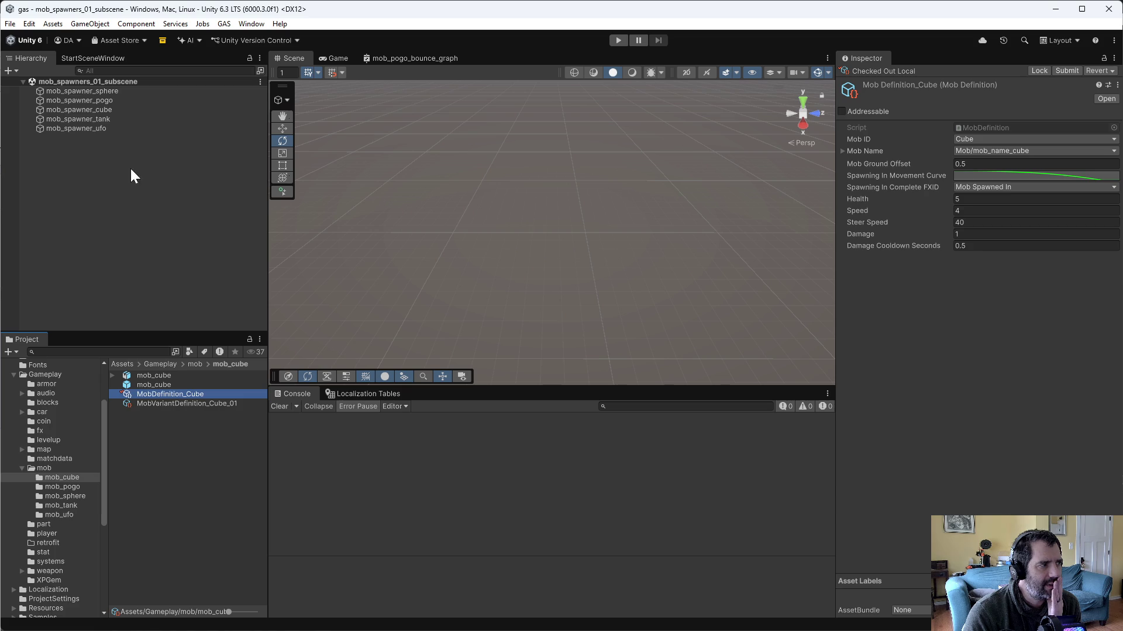
pyautogui.click(101, 92)
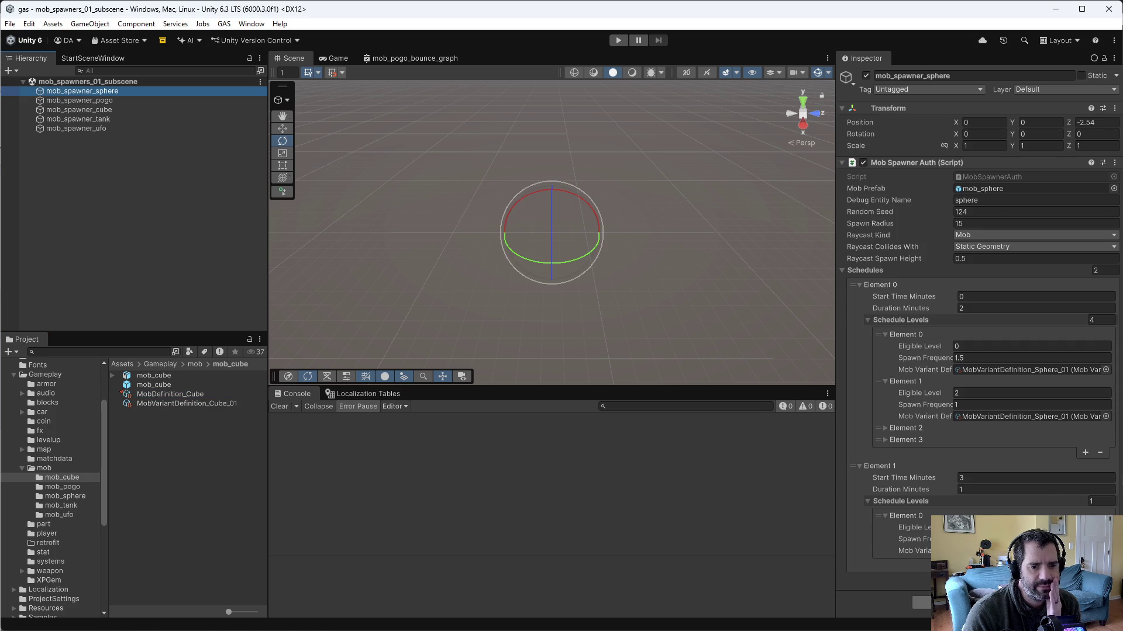
# Step: Add an Entity Curve Auth component to mob_spawner_sphere
pyautogui.click(979, 602)
pyautogui.write('curve')
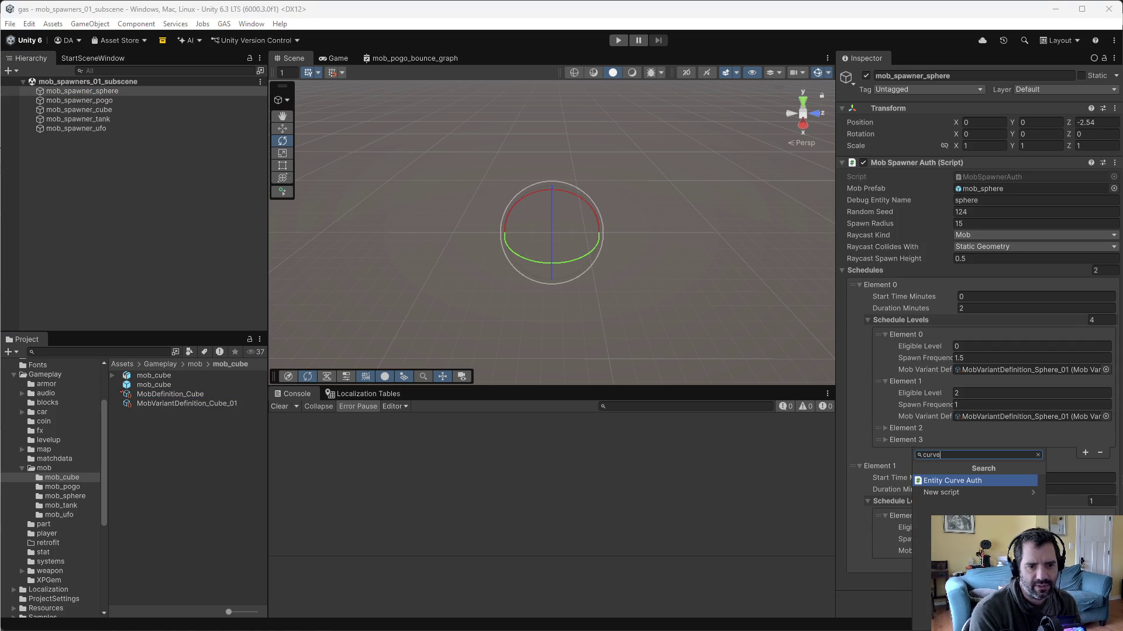
pyautogui.press('Return')
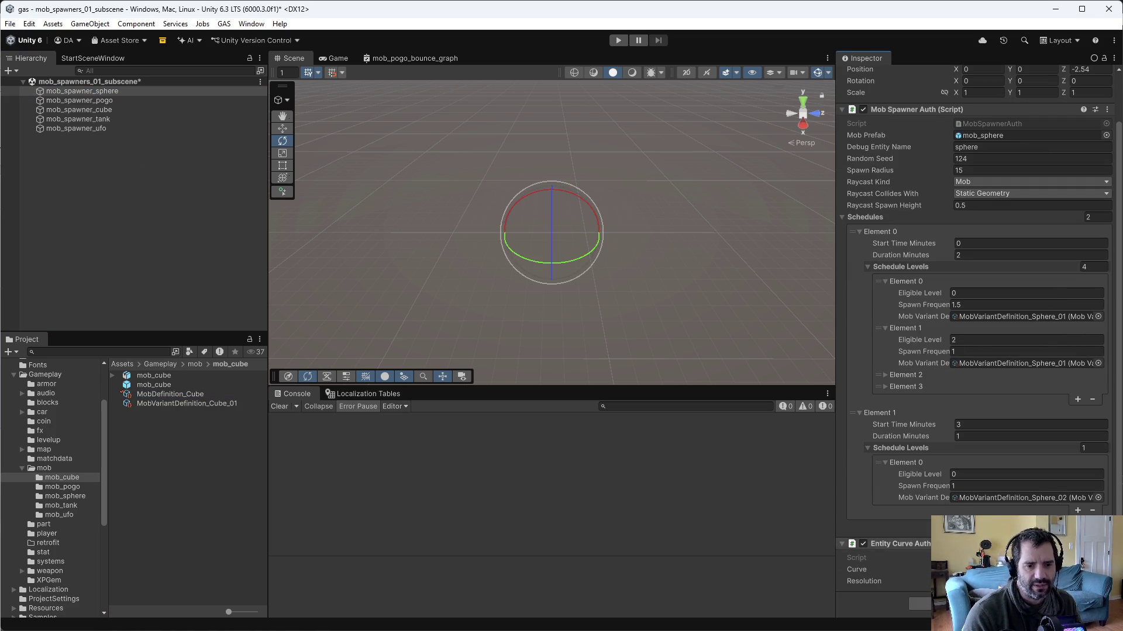
# Step: Shape its curve to stay near 1 then drop steeply to 0, and save the subscene
pyautogui.click(1023, 570)
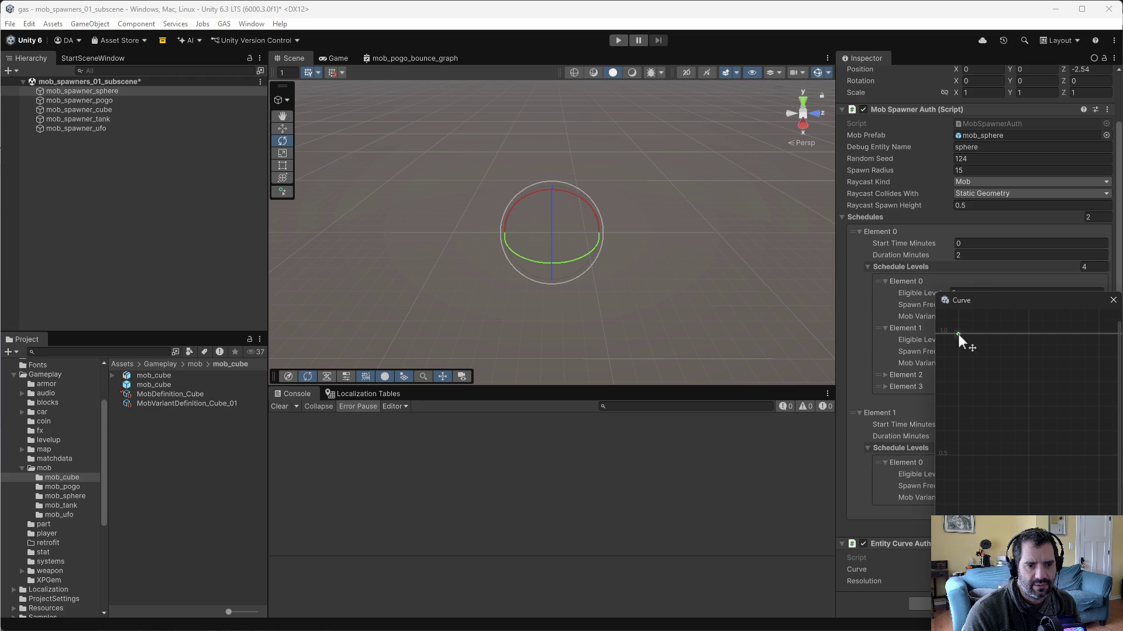
pyautogui.doubleClick(1017, 403)
pyautogui.moveTo(1016, 402); pyautogui.dragTo(1059, 561)
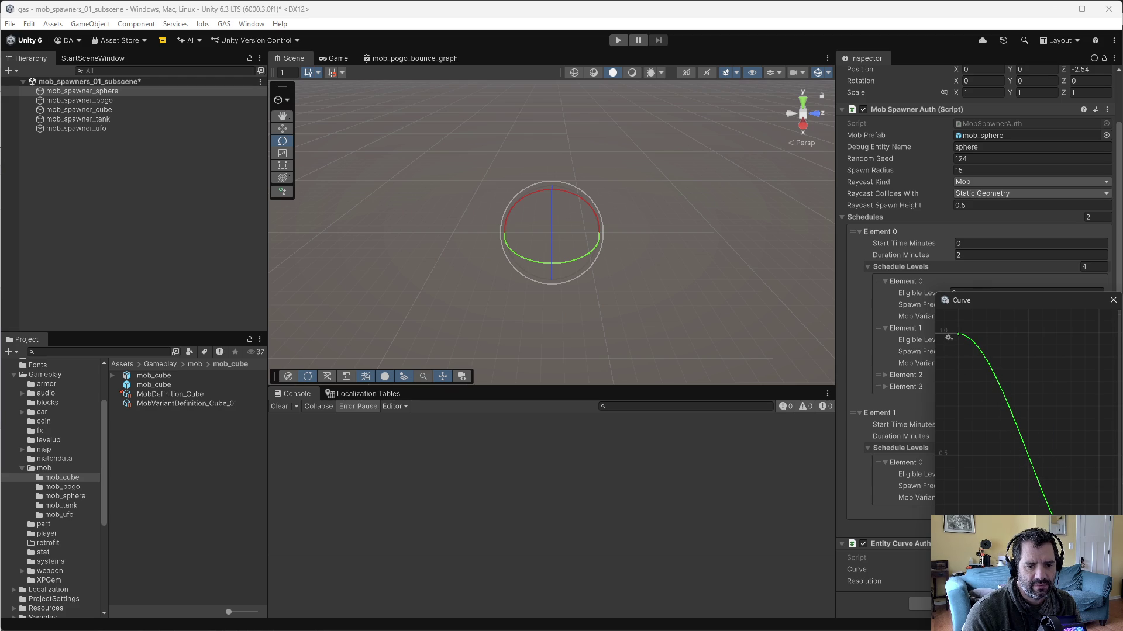
pyautogui.moveTo(1058, 561)
pyautogui.mouseDown()
pyautogui.moveTo(1090, 567)
pyautogui.moveTo(1065, 568)
pyautogui.mouseUp()
pyautogui.rightClick(1060, 516)
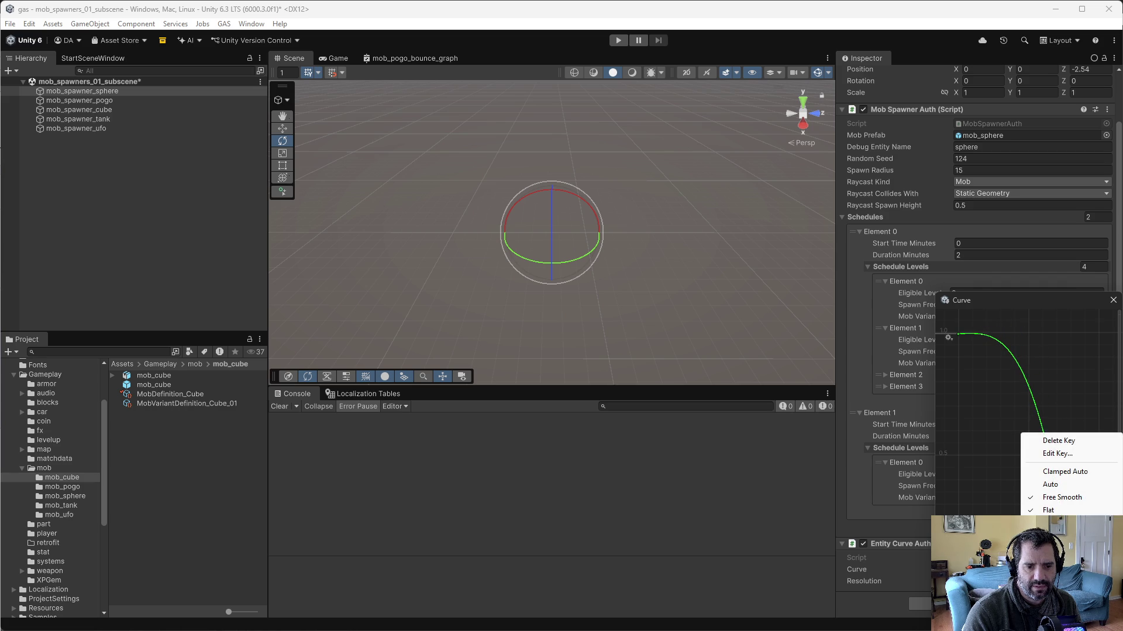
pyautogui.press('Escape')
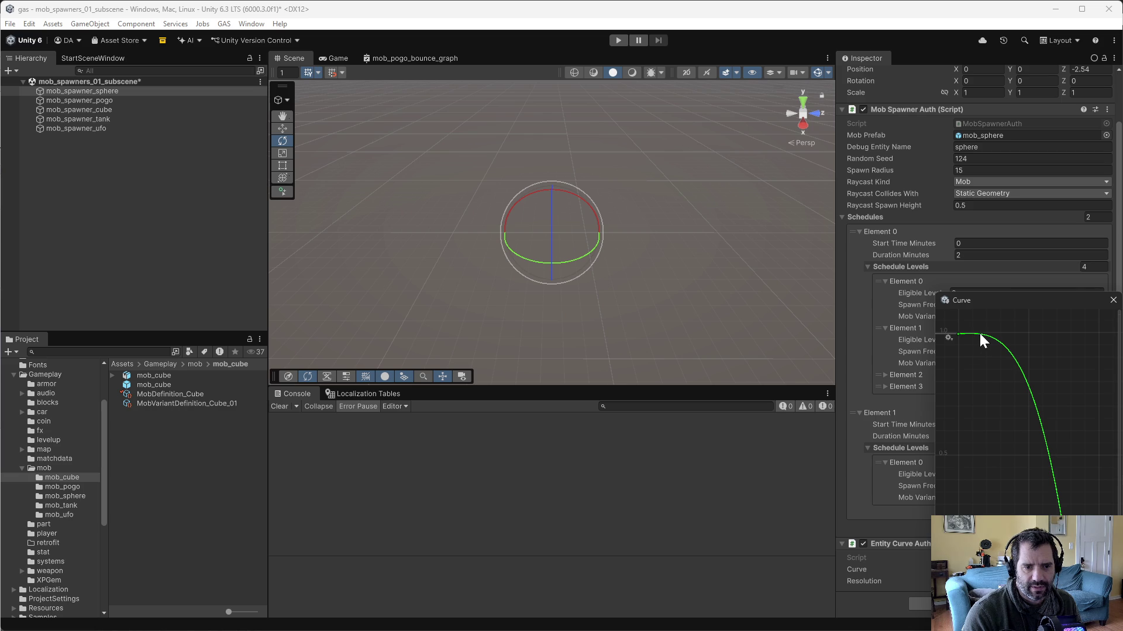
pyautogui.click(1111, 301)
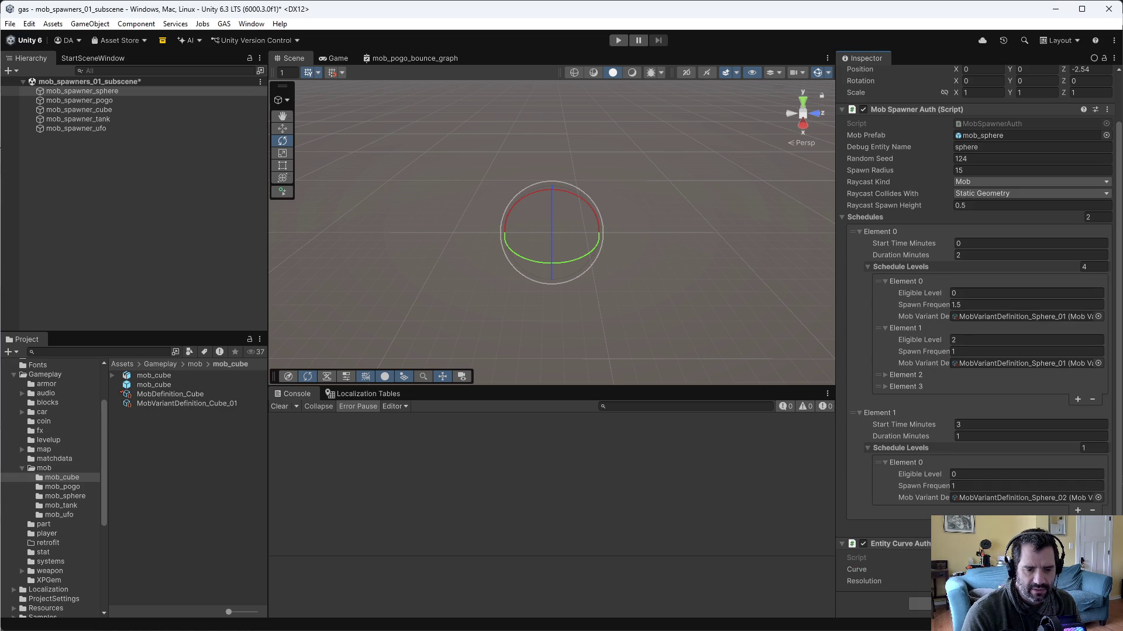
pyautogui.hotkey('ctrl', 's')
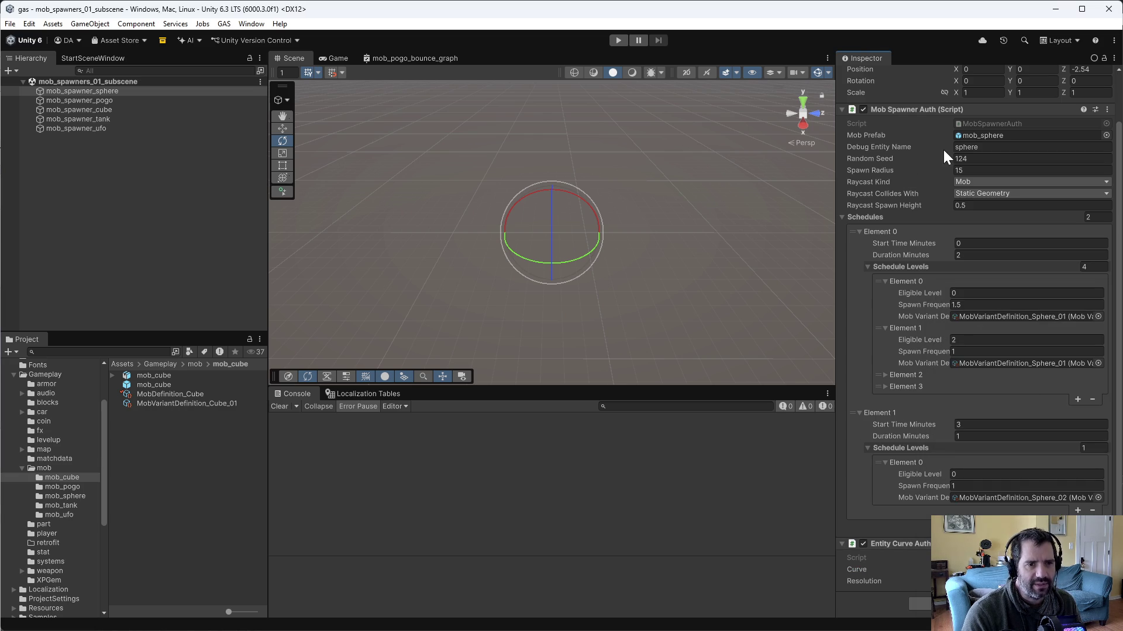
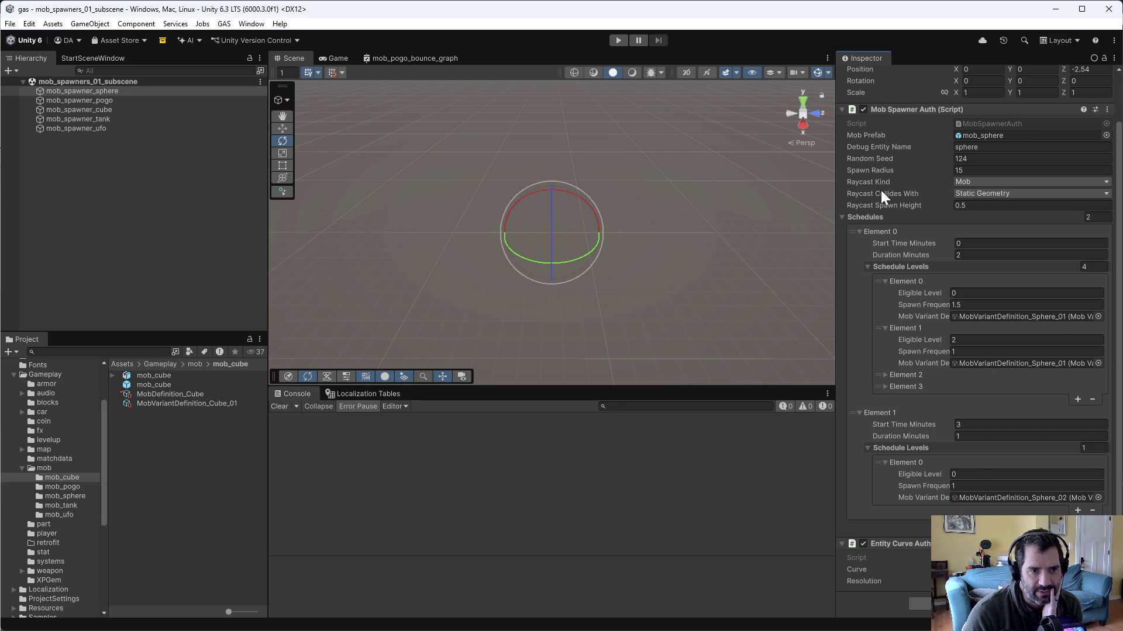
# Step: Search the project with ripgrep for every use of MakeCurveBlob
pyautogui.hotkey('alt', 'Tab')
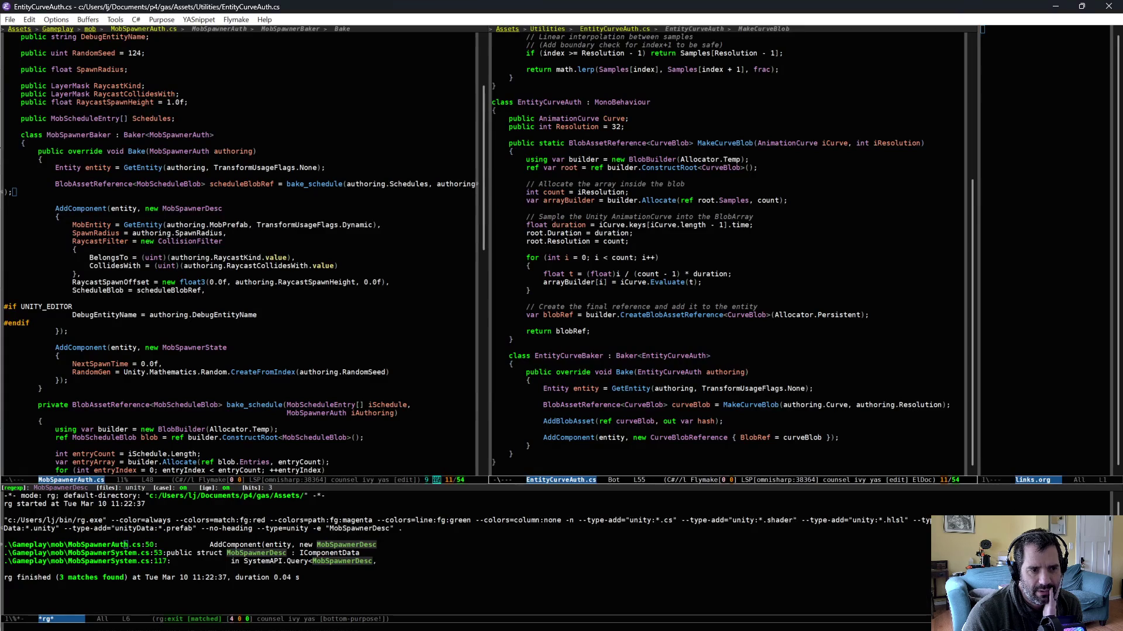
pyautogui.scroll(-2, 608, 289)
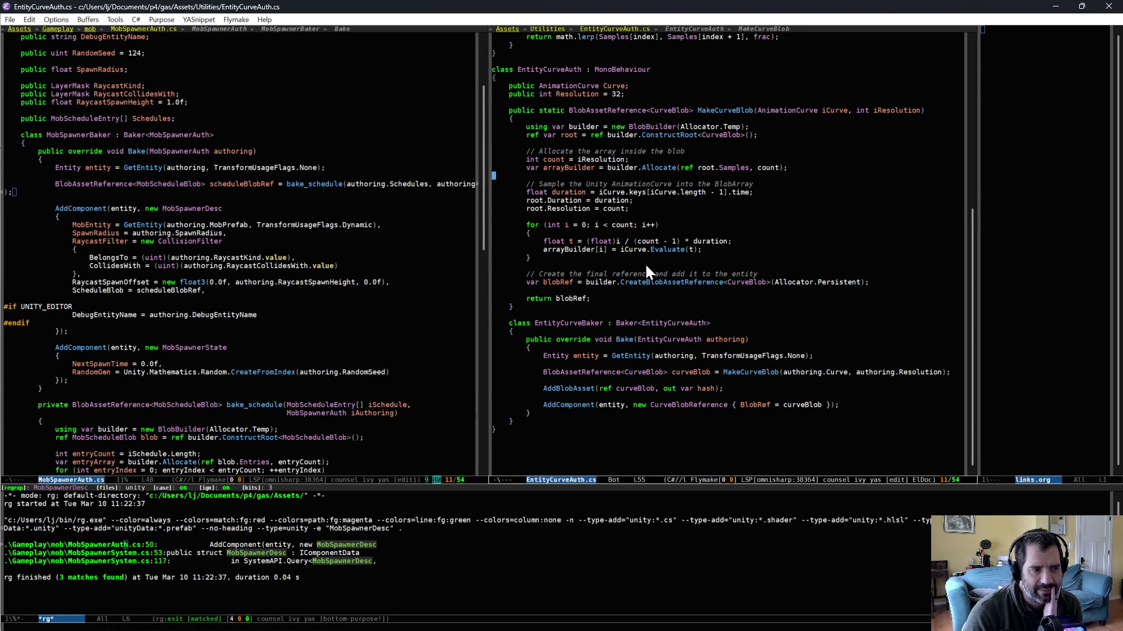
pyautogui.scroll(1, 645, 266)
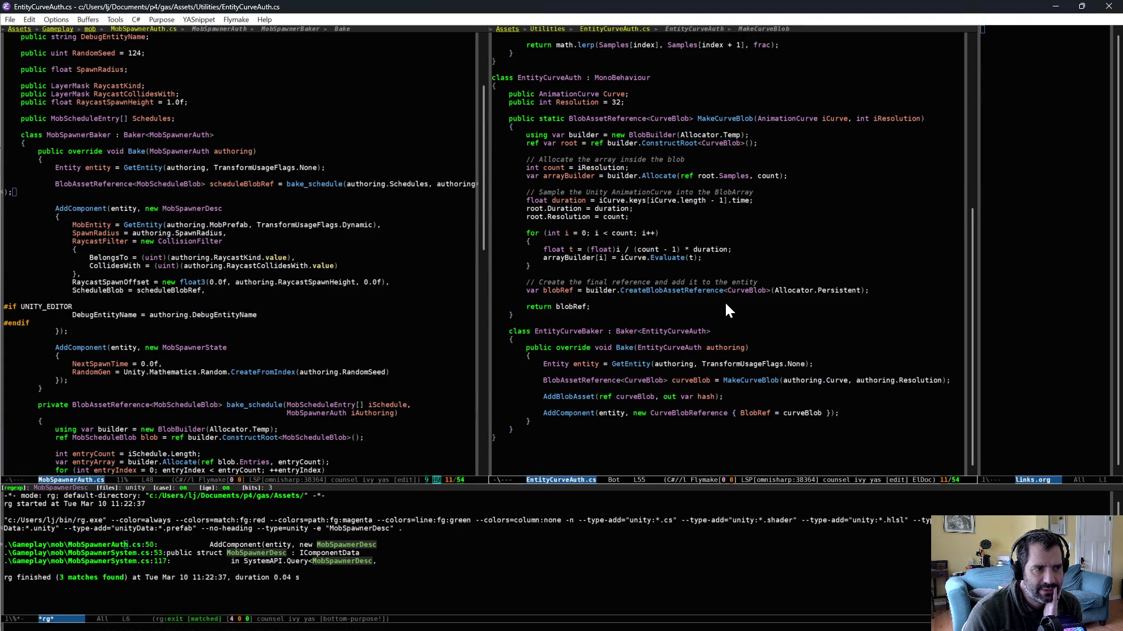
pyautogui.click(729, 119)
pyautogui.hotkey('ctrl', 'c')
pyautogui.press('s')
pyautogui.press('d')
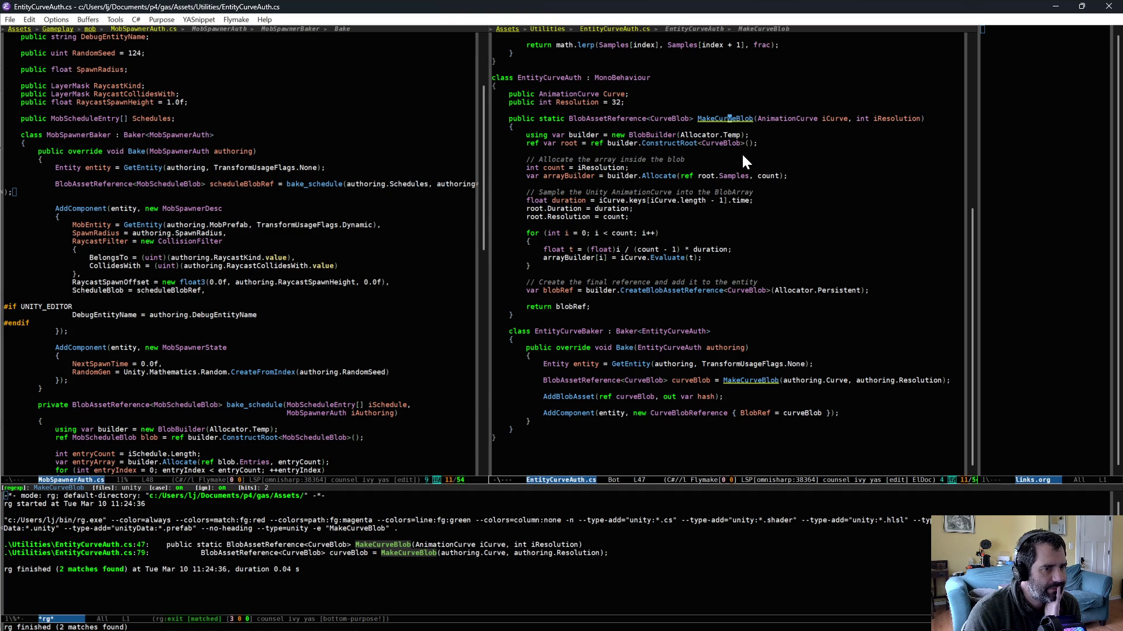
# Step: Remove the Entity Curve Auth component from the sphere spawner in Unity
pyautogui.hotkey('alt', 'Tab')
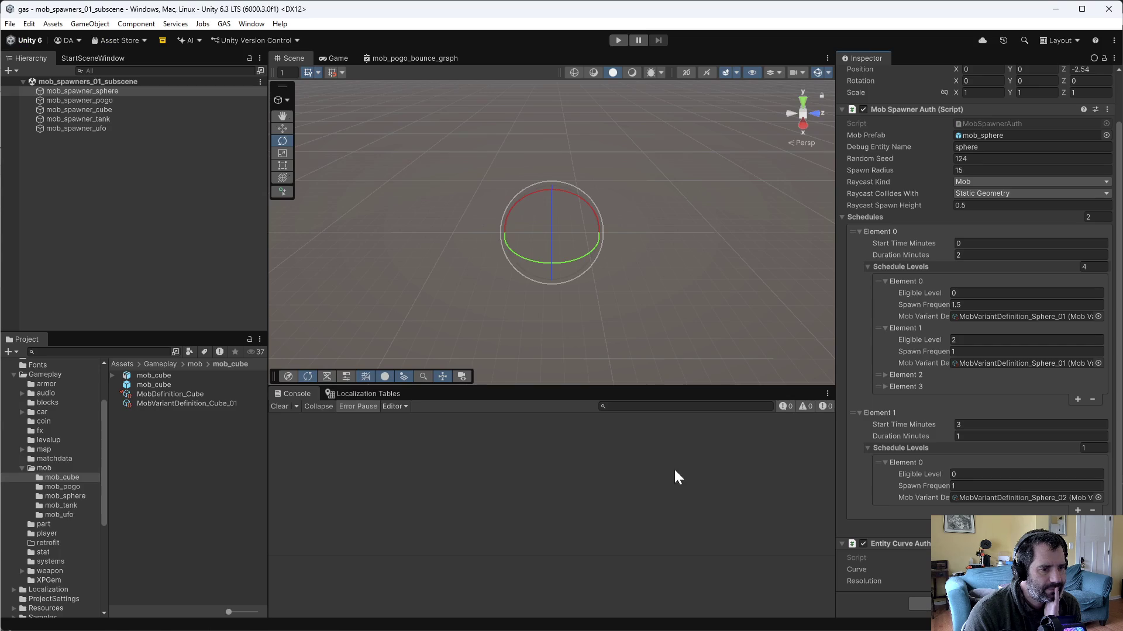
pyautogui.rightClick(1029, 544)
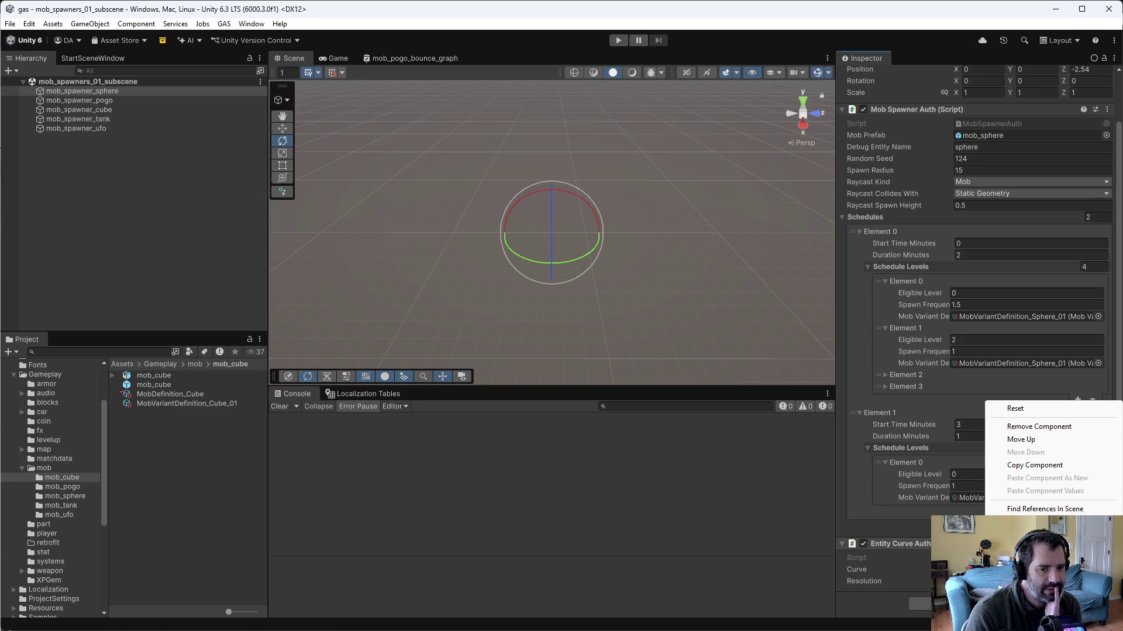
pyautogui.click(1039, 427)
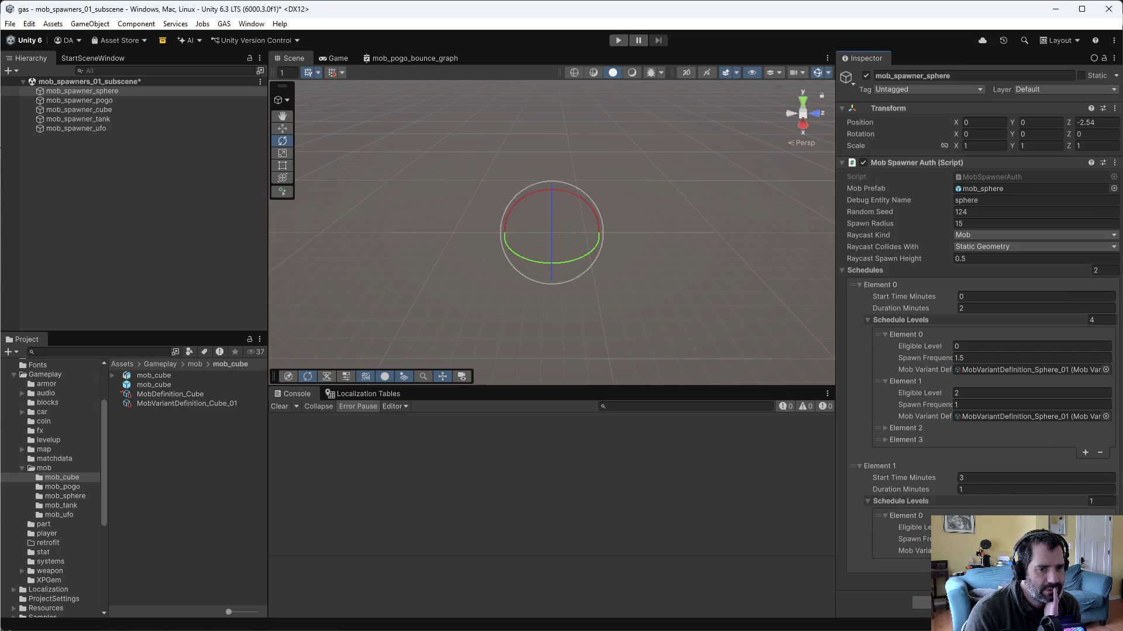
pyautogui.hotkey('alt', 'Tab')
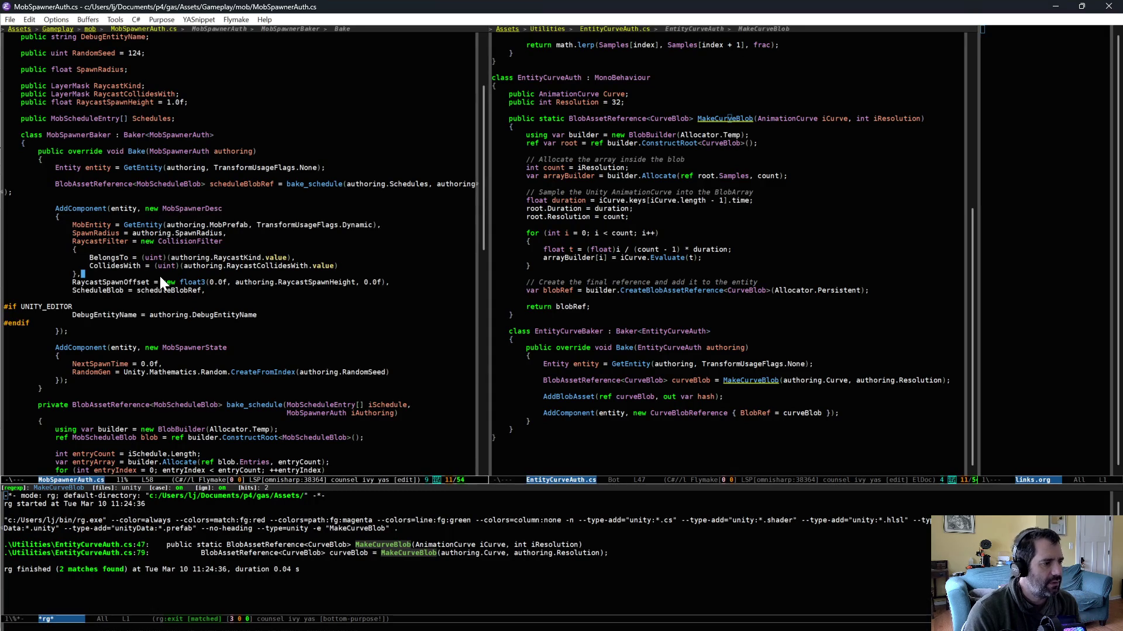
# Step: Declare 'public AnimationCurve SpawningInCurve;' above the Schedules field in MobSpawnerAuth.cs
pyautogui.click(160, 273)
pyautogui.scroll(3, 227, 117)
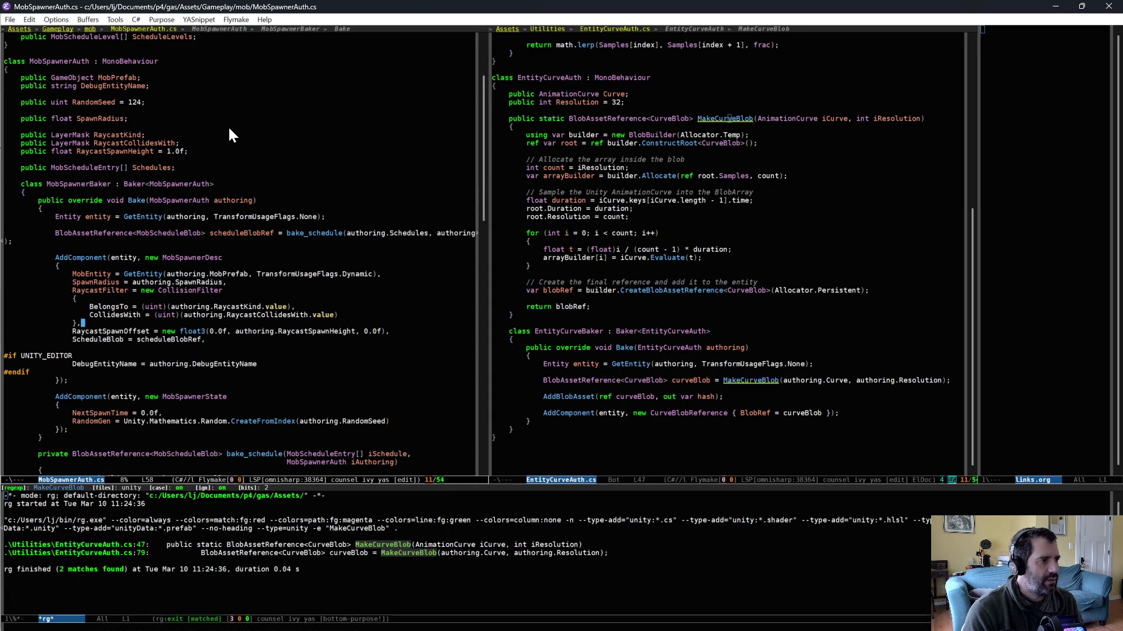
pyautogui.click(219, 173)
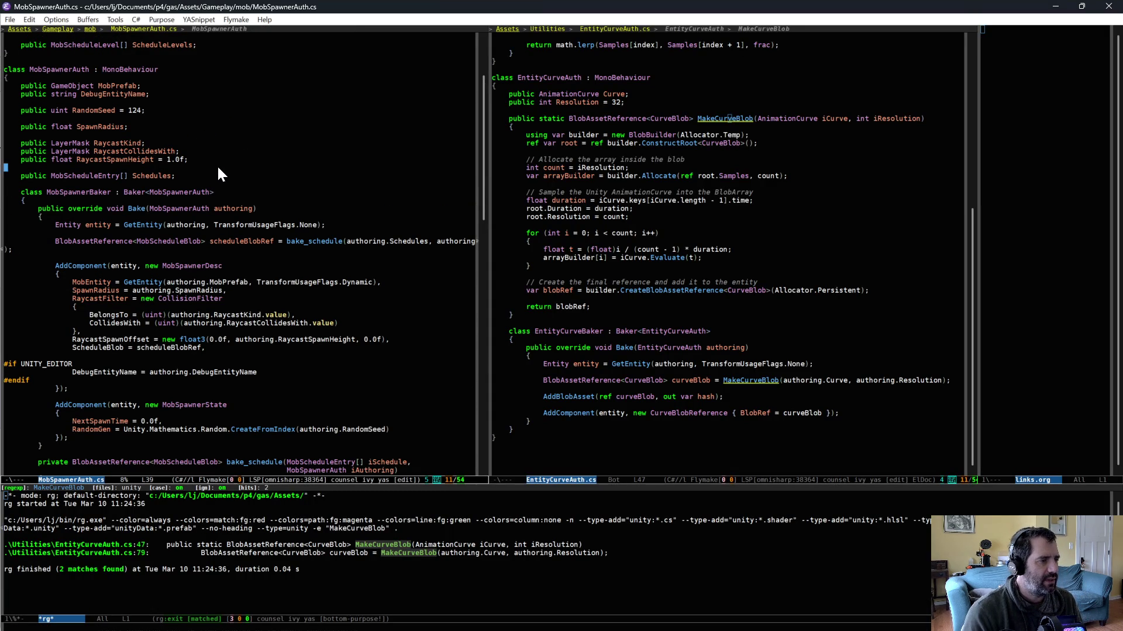
pyautogui.hotkey('ctrl', 'shift', 'Return')
pyautogui.hotkey('ctrl', 'shift', 'Return')
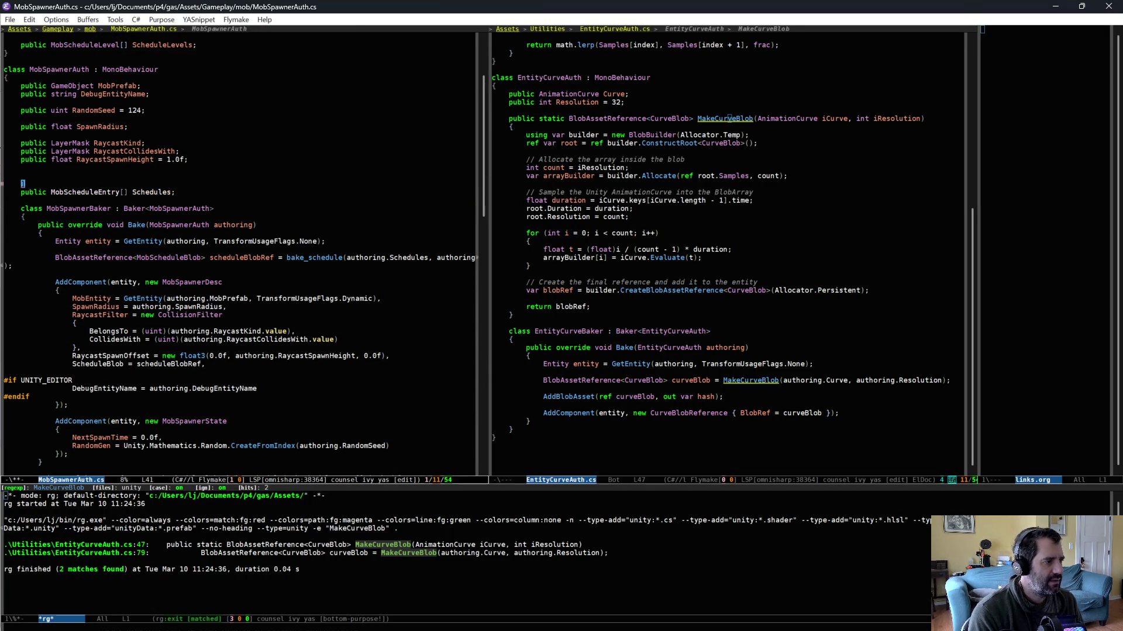
pyautogui.write('public')
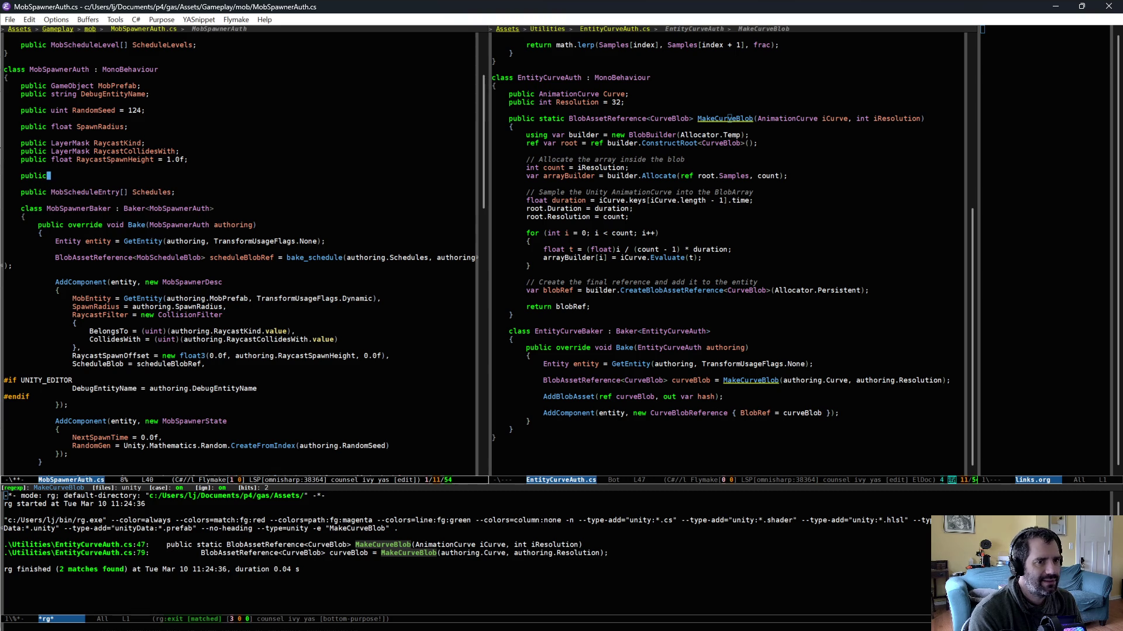
pyautogui.write('imationCurve CSpawning')
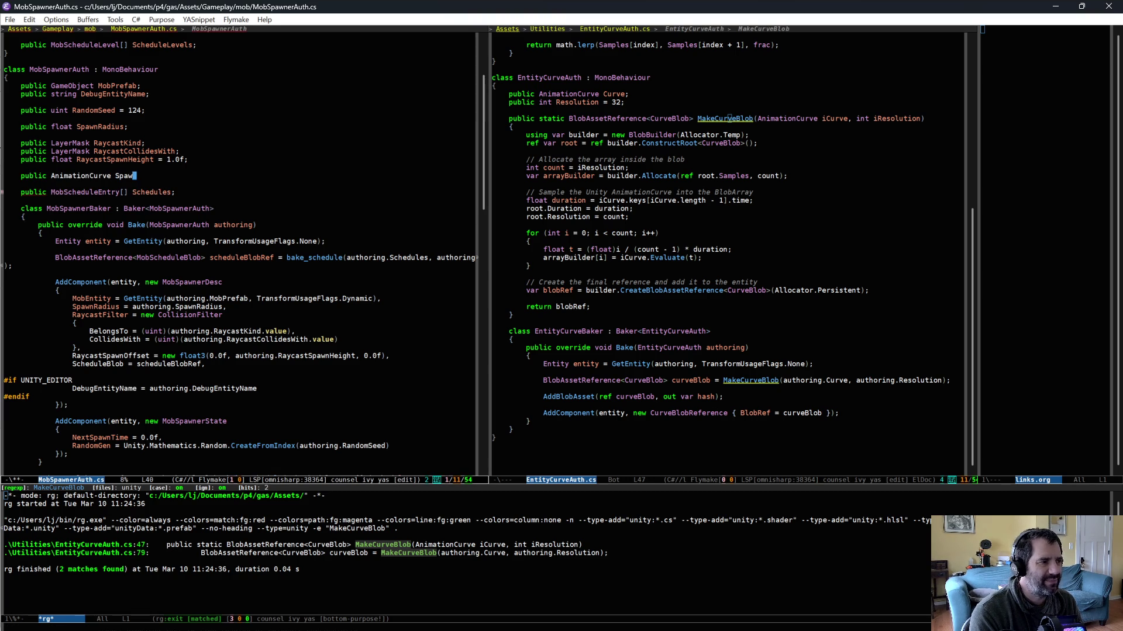
pyautogui.write('nCurve;')
pyautogui.press('Return')
# Step: Add 'public int SpawningInCurveResolution = 32;' below it and tidy the following blank line
pyautogui.write('public int SpawningInCurveR')
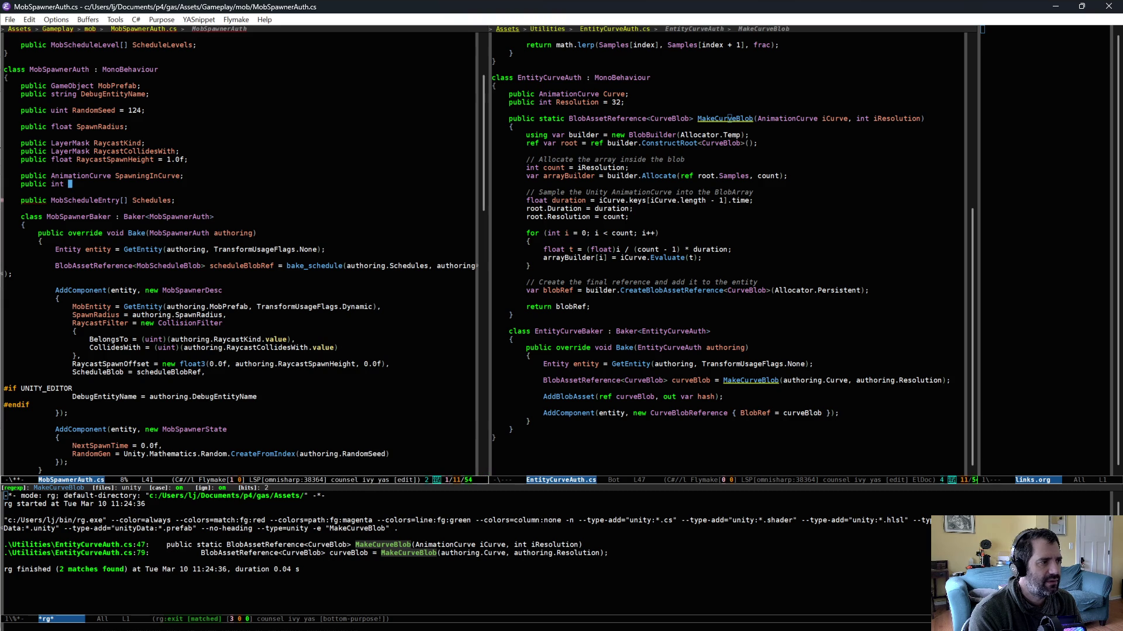
pyautogui.write('esolution = 32;')
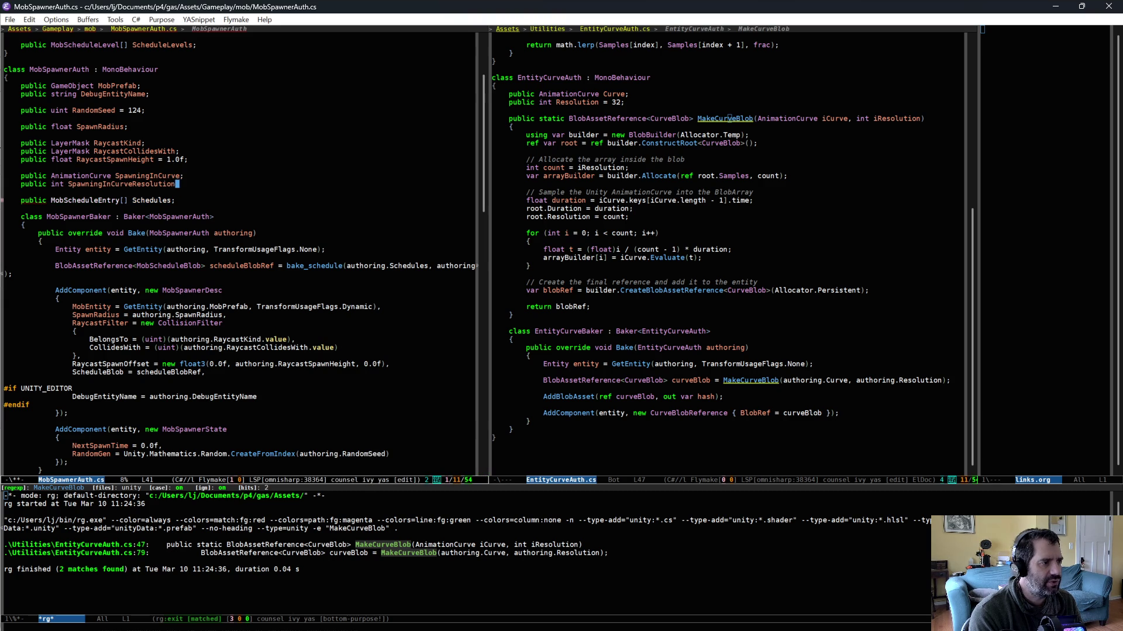
pyautogui.press('Down')
pyautogui.press('Down')
pyautogui.press('Down')
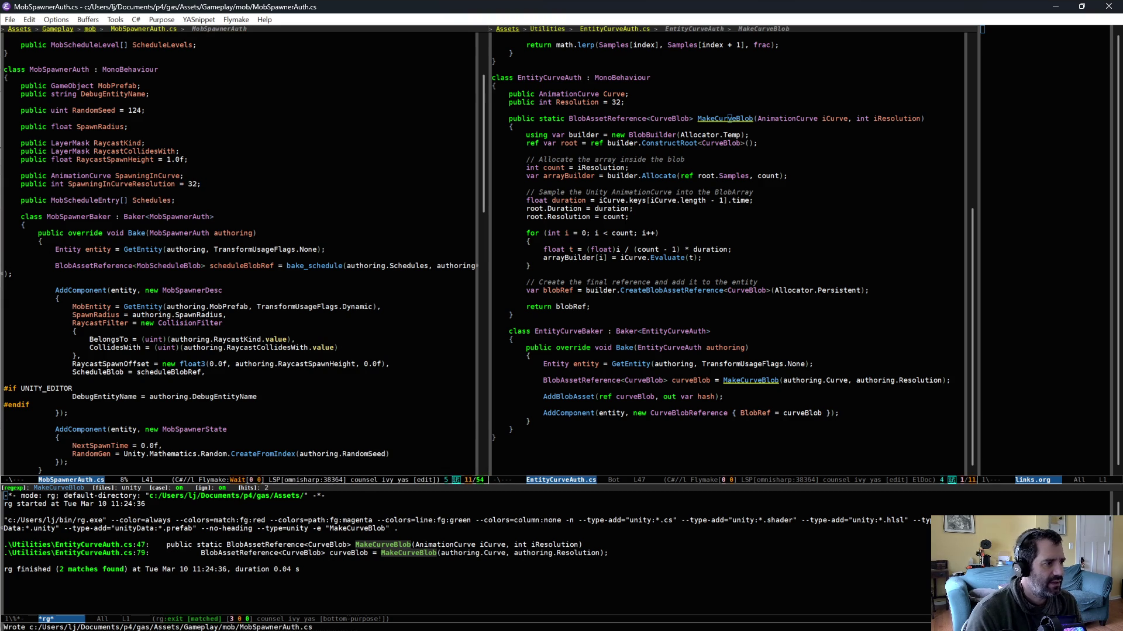
pyautogui.press('Return')
pyautogui.hotkey('ctrl', 'a')
pyautogui.hotkey('ctrl', 'k')
pyautogui.hotkey('ctrl', 'k')
pyautogui.hotkey('ctrl', '/')
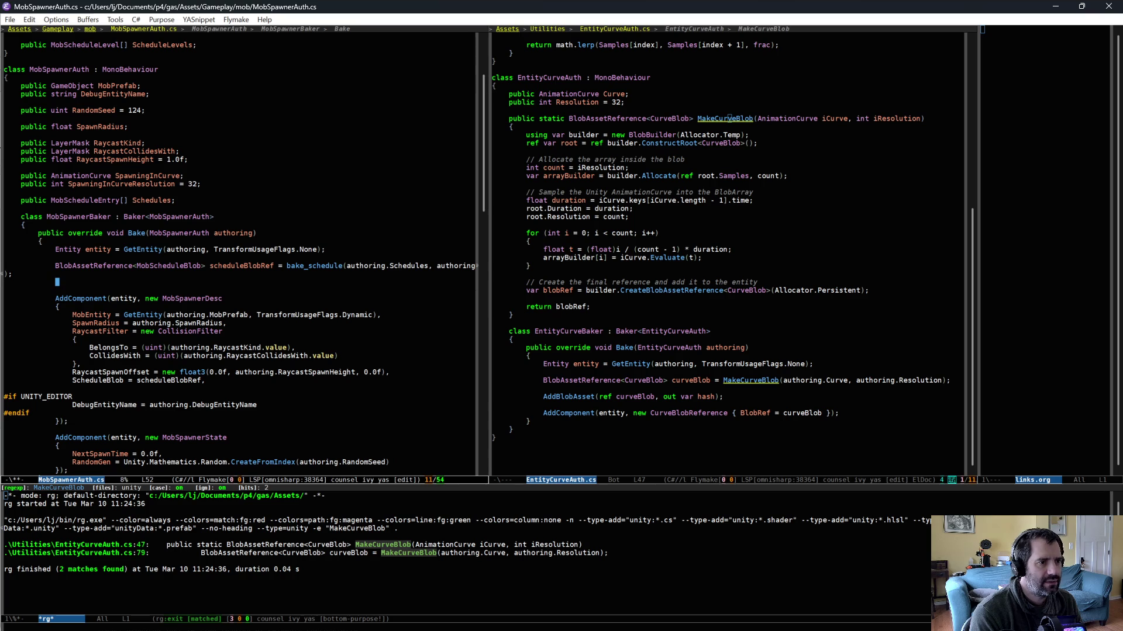
# Step: In the baker, build curveBlobRef with EntityCurveAuth.MakeCurveBlob(authoring.SpawningInCurve, authoring.SpawningInCurveResolution)
pyautogui.write('BlobAssetReference<')
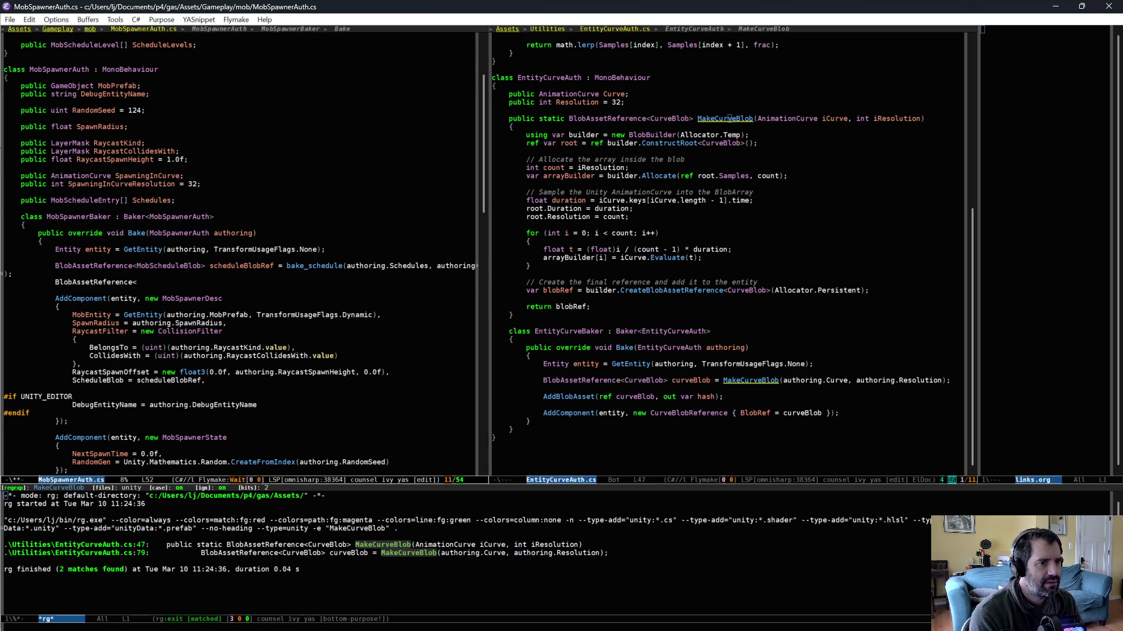
pyautogui.write('CurveBlob>')
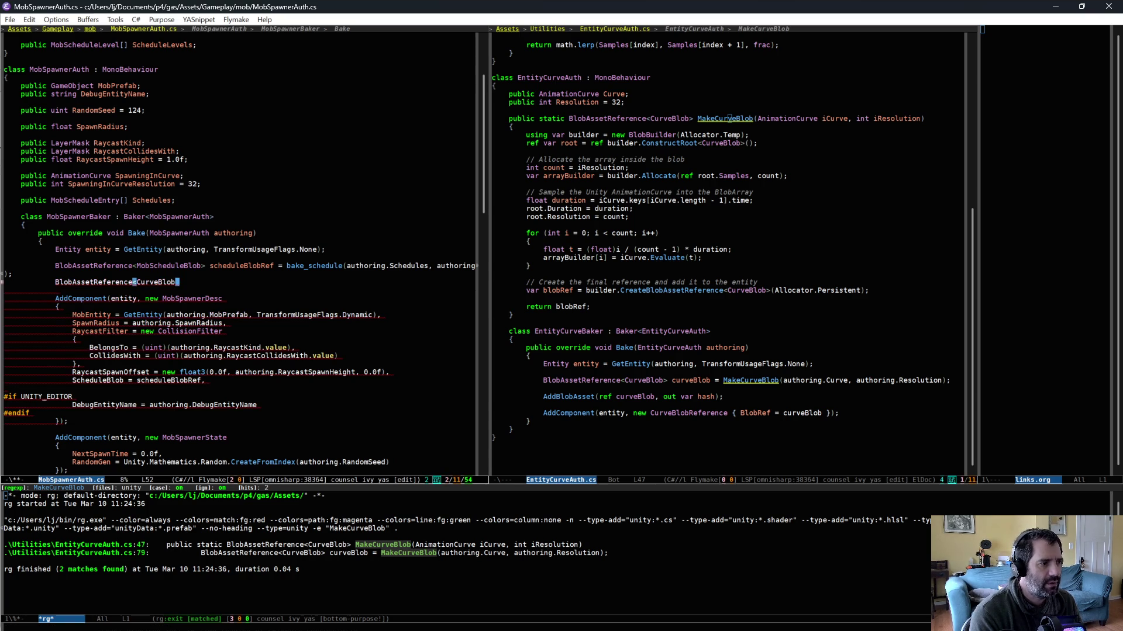
pyautogui.write(' cu')
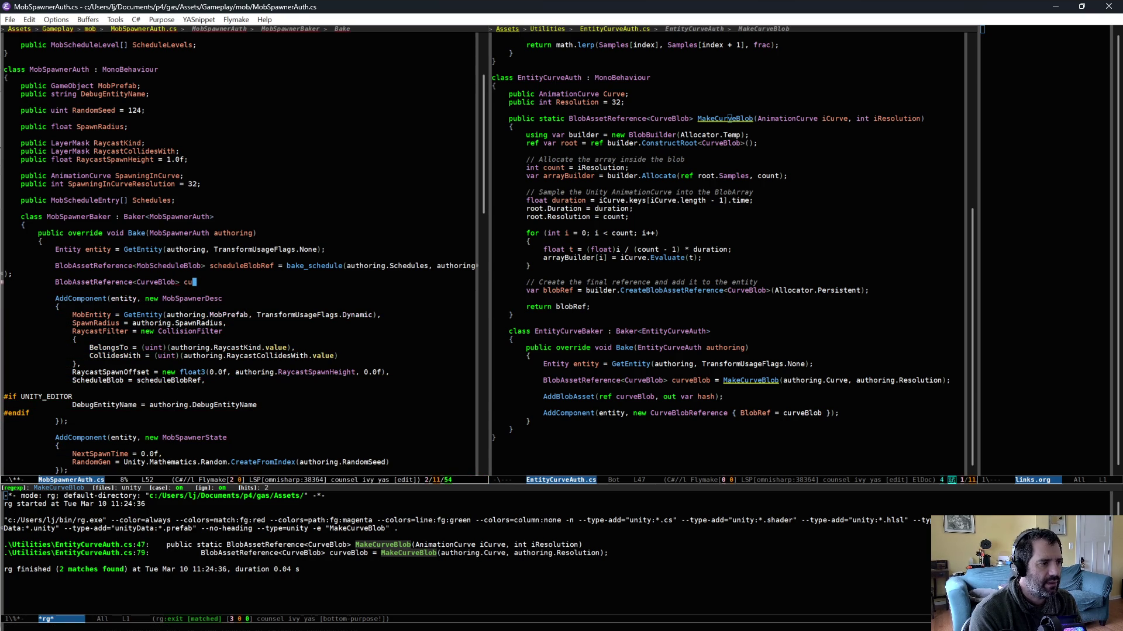
pyautogui.write('rveBlobRef = ')
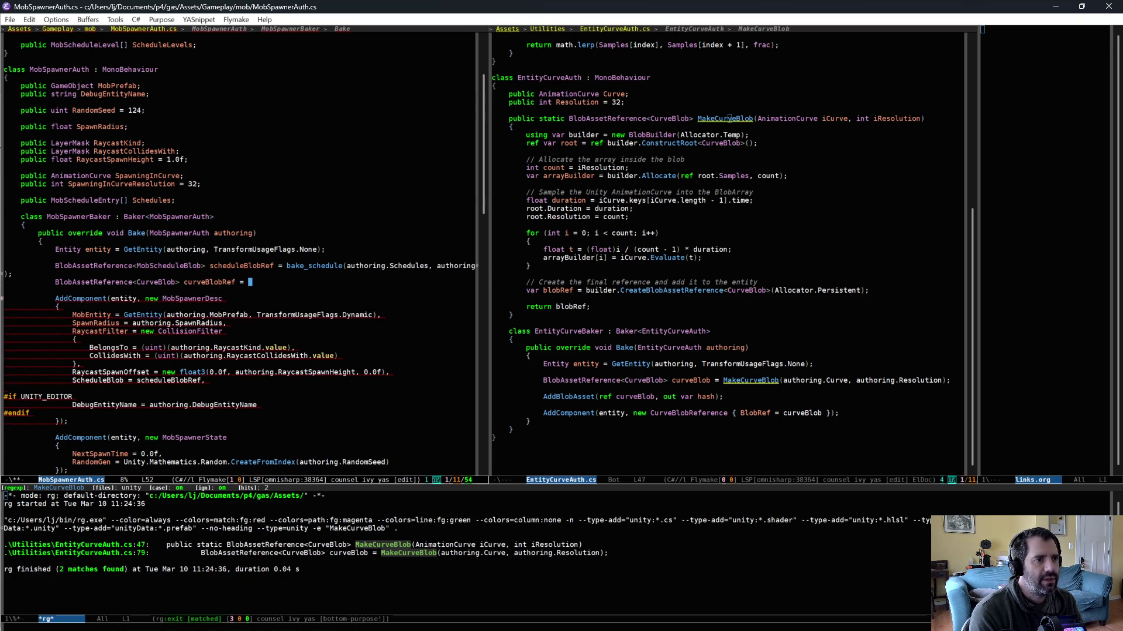
pyautogui.write('EndTimeSeconds')
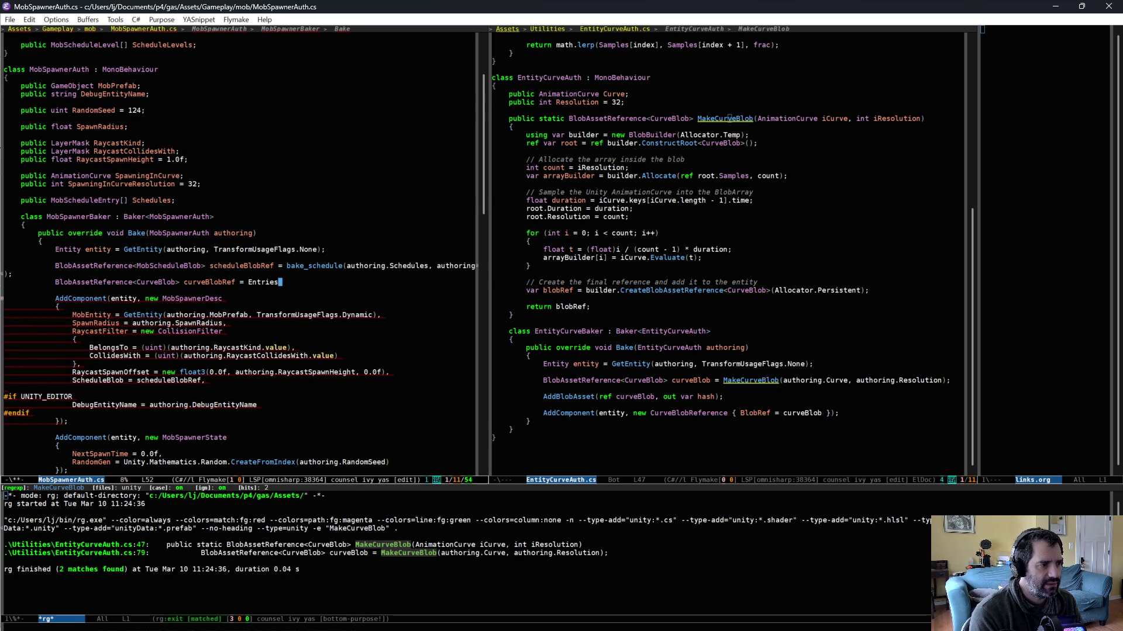
pyautogui.hotkey('ctrl', 'BackSpace')
pyautogui.write('EntityCurveAuth.')
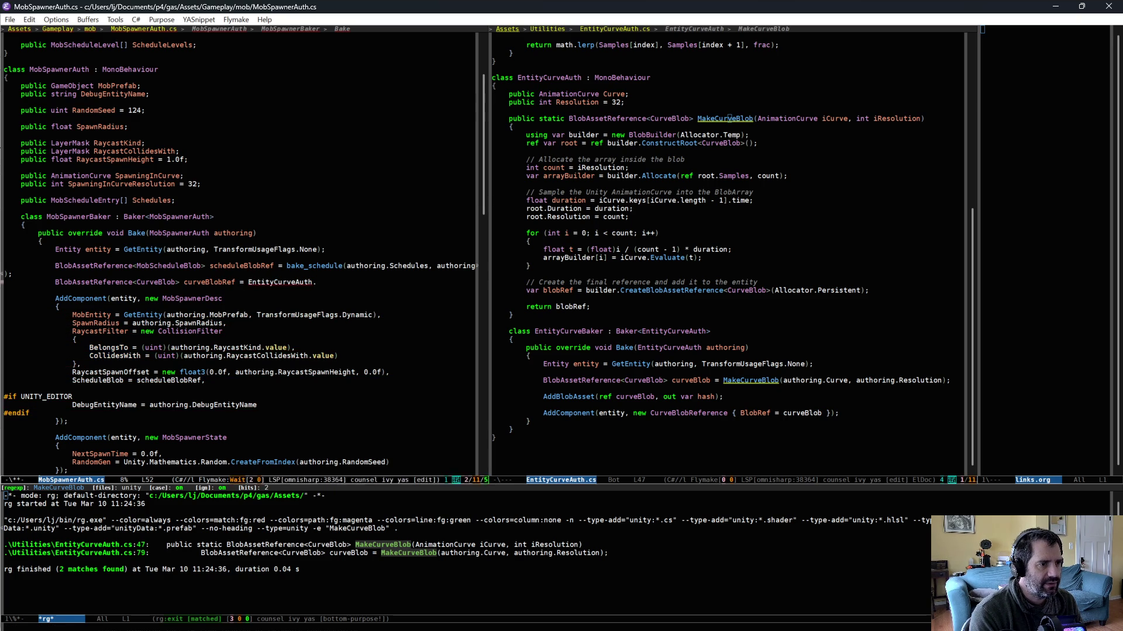
pyautogui.press('BackSpace')
pyautogui.press('BackSpace')
pyautogui.write('MakeCurveBlob<')
pyautogui.press('BackSpace')
pyautogui.write('(authoring.')
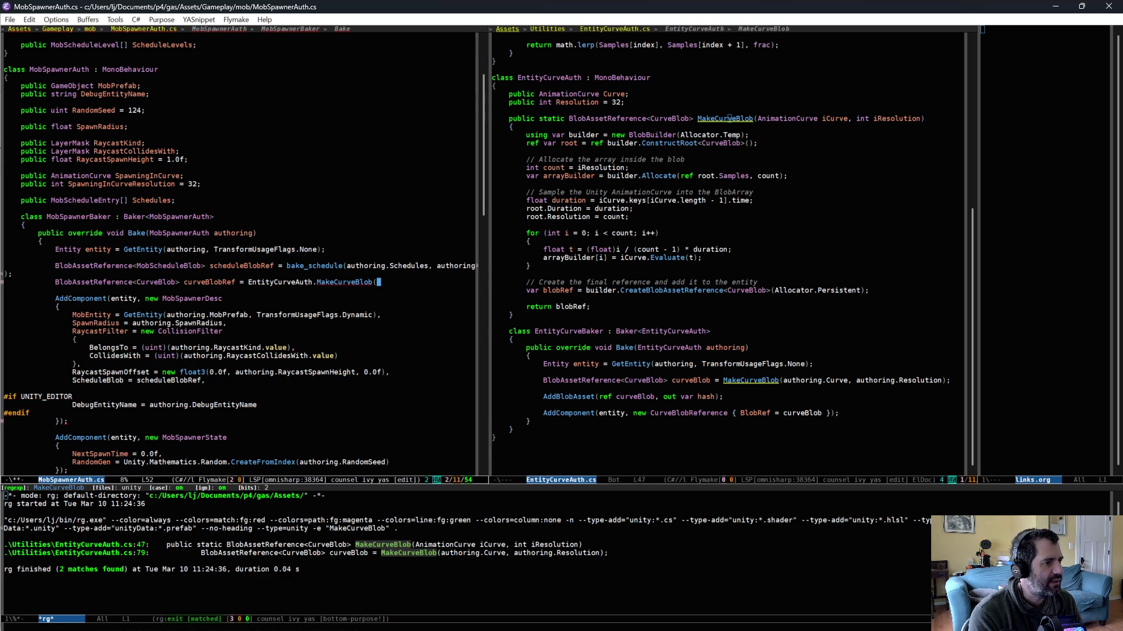
pyautogui.write('S')
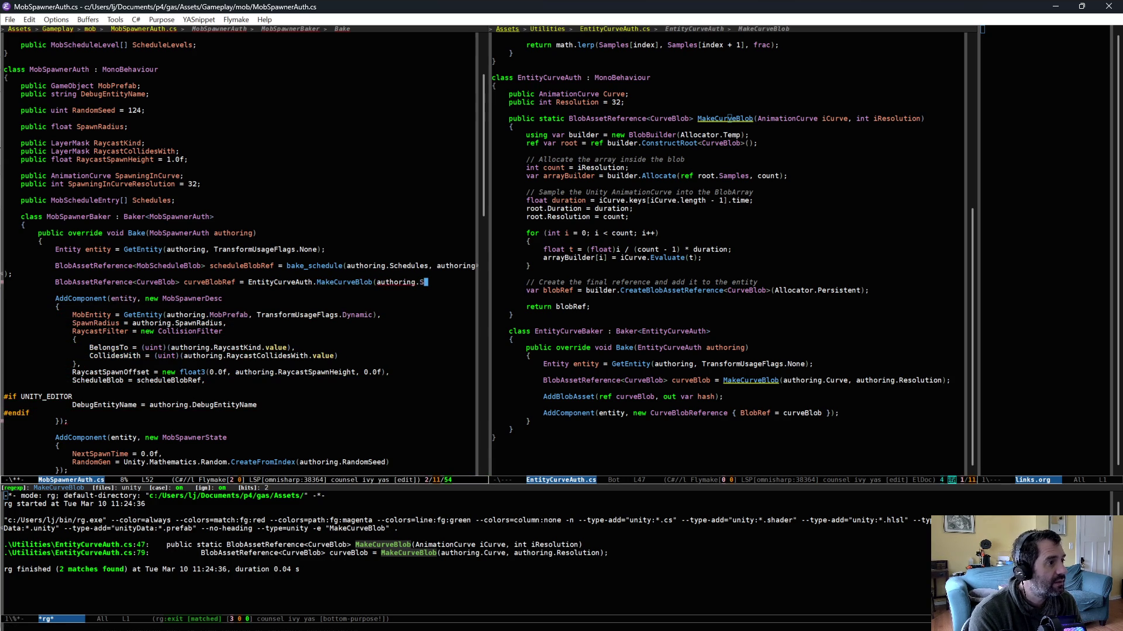
pyautogui.write('pawningInCurve, ')
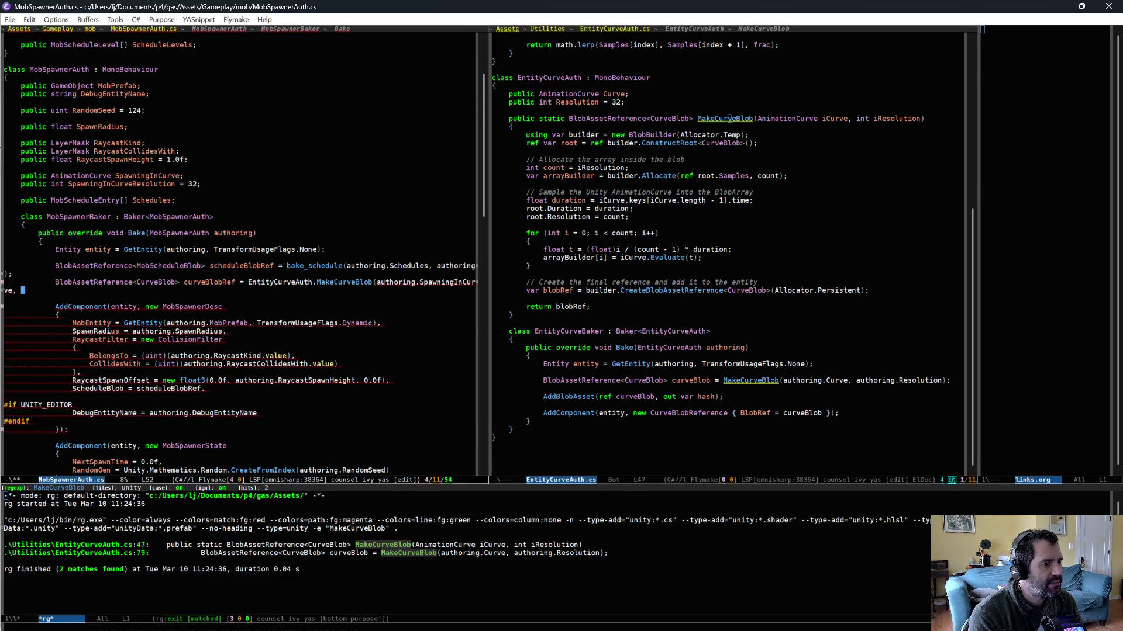
pyautogui.write('authoring.SpawningInCurveResolution);')
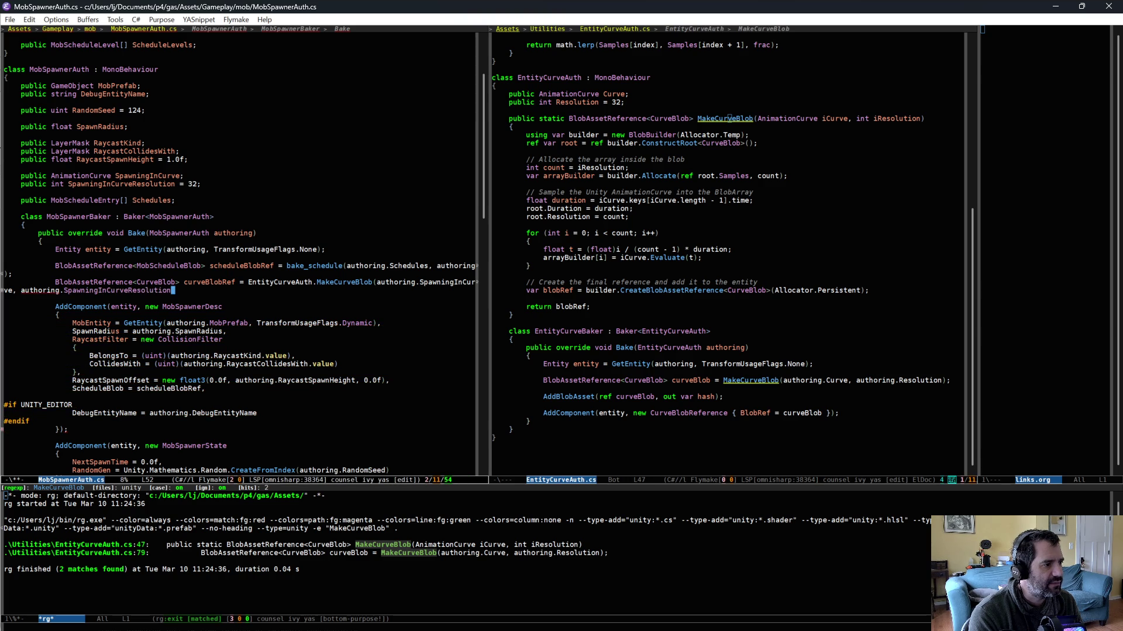
# Step: Add 'SpawningInMovementCurve = curveBlobRef,' to the spawner description and save MobSpawnerAuth.cs
pyautogui.click(6, 397)
pyautogui.hotkey('ctrl', 'e')
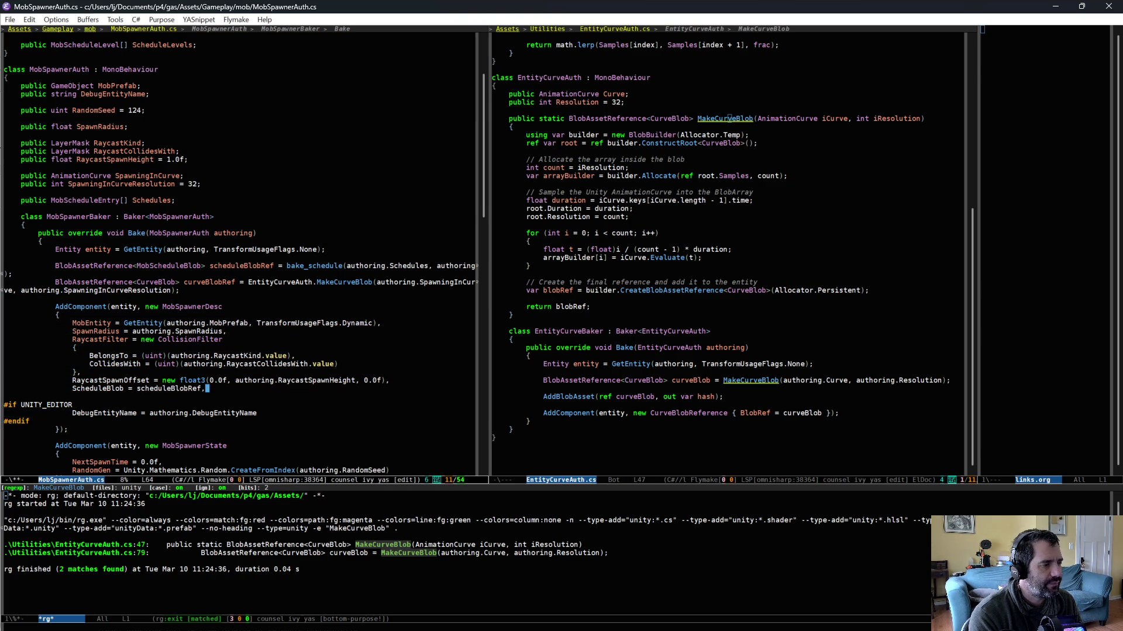
pyautogui.press('Return')
pyautogui.write('SpawningInMovementCurve = curveBlobRef')
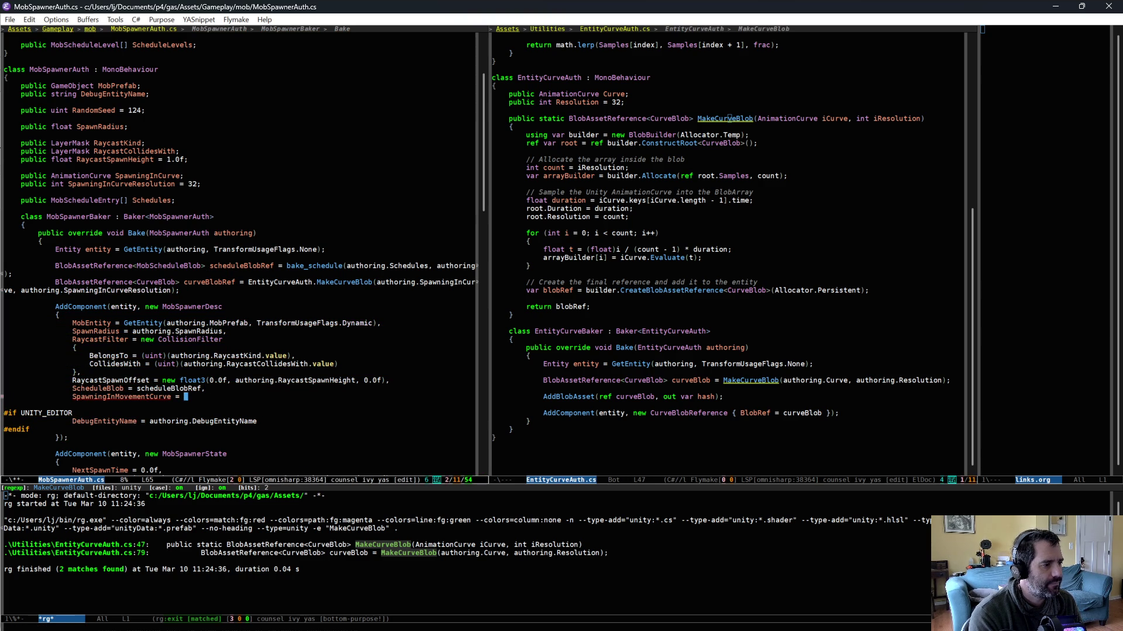
pyautogui.write(',')
pyautogui.hotkey('ctrl', 'x')
pyautogui.hotkey('ctrl', 's')
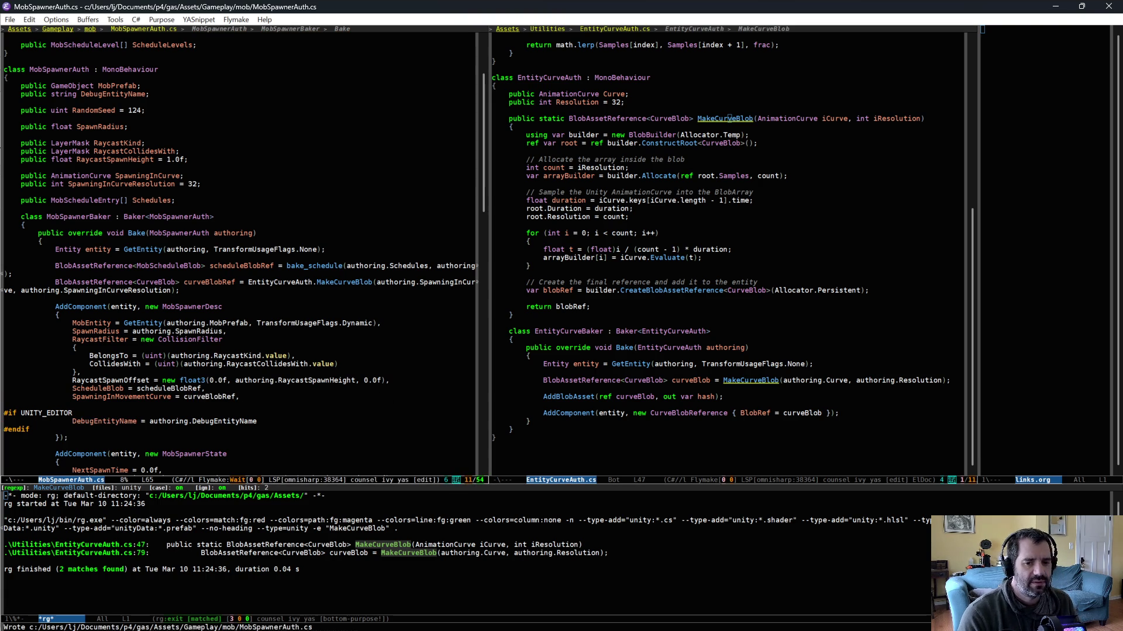
pyautogui.hotkey('alt', 'Tab')
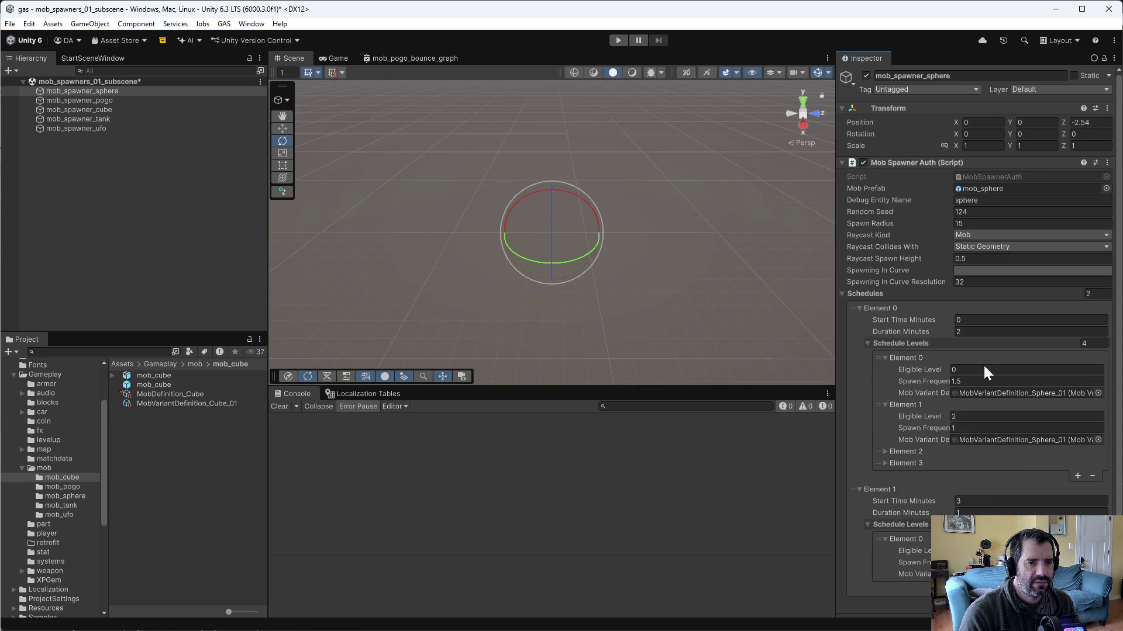
# Step: Shape the sphere spawner's Spawning In Curve into a falling bounce and save the scene
pyautogui.click(976, 270)
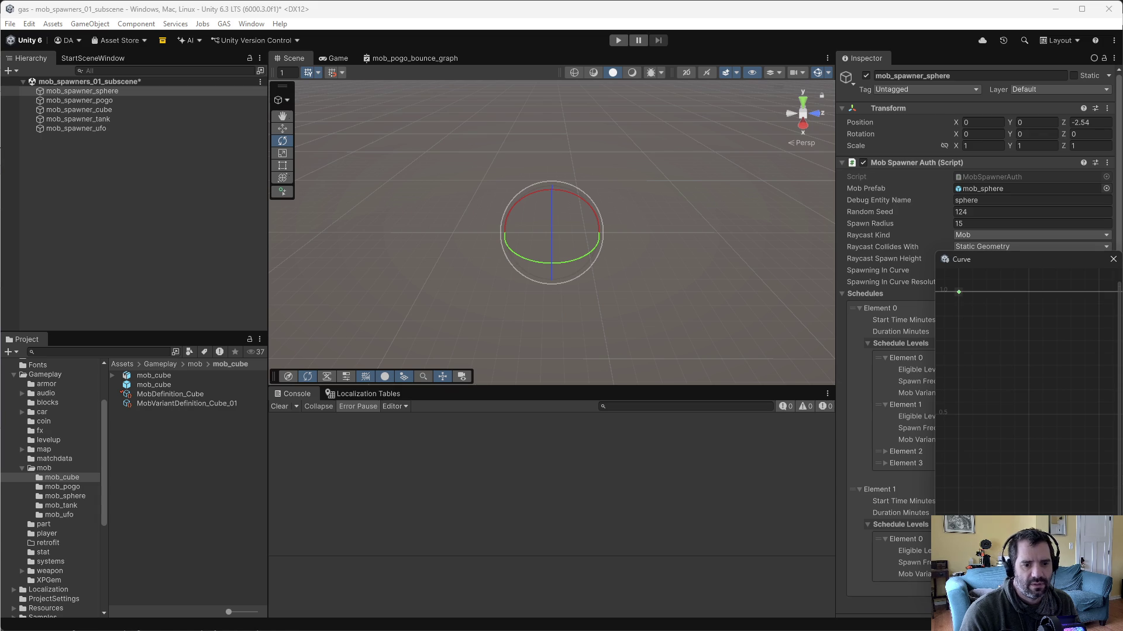
pyautogui.moveTo(1023, 465); pyautogui.dragTo(1038, 429)
pyautogui.click(1058, 488)
pyautogui.moveTo(1055, 486)
pyautogui.mouseDown()
pyautogui.moveTo(1064, 465)
pyautogui.moveTo(1094, 459)
pyautogui.moveTo(1075, 470)
pyautogui.mouseUp()
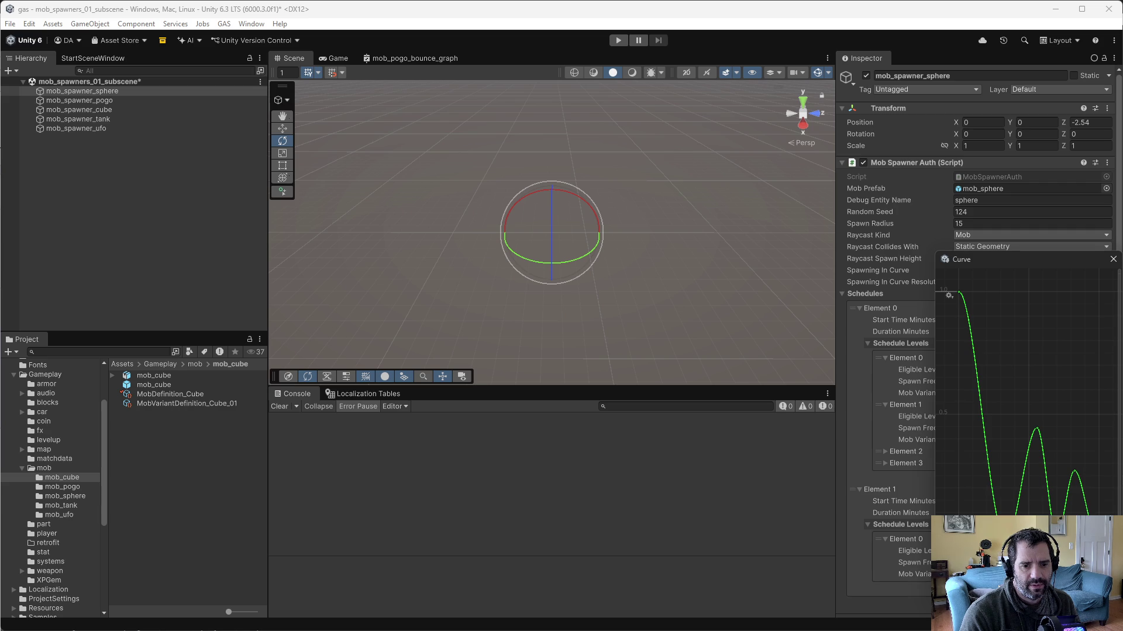
pyautogui.click(1113, 259)
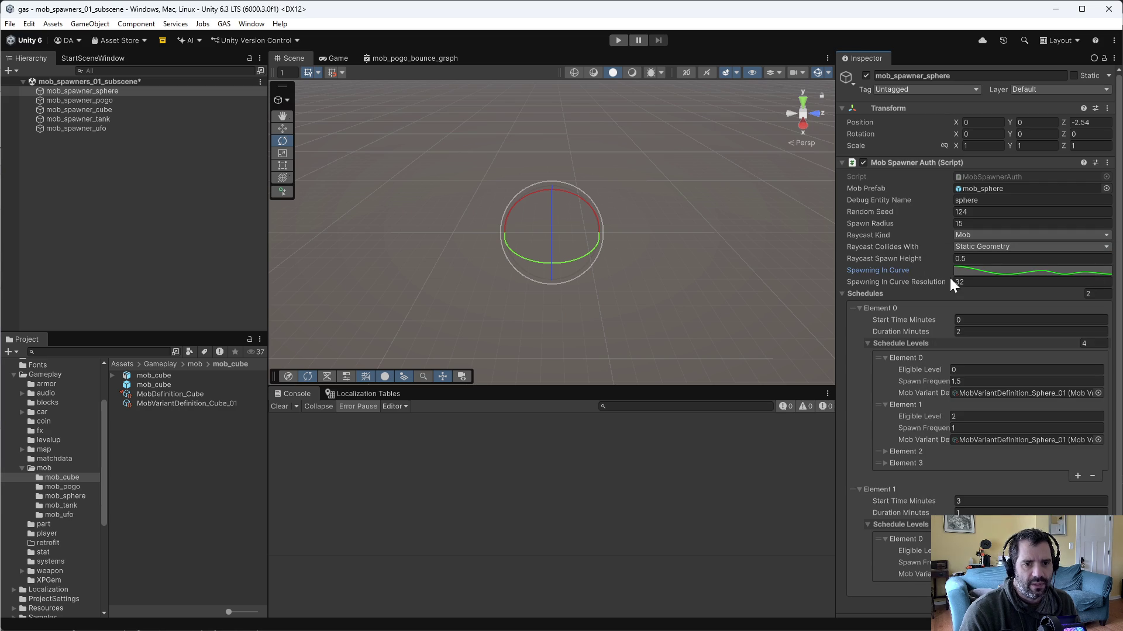
pyautogui.hotkey('ctrl', 's')
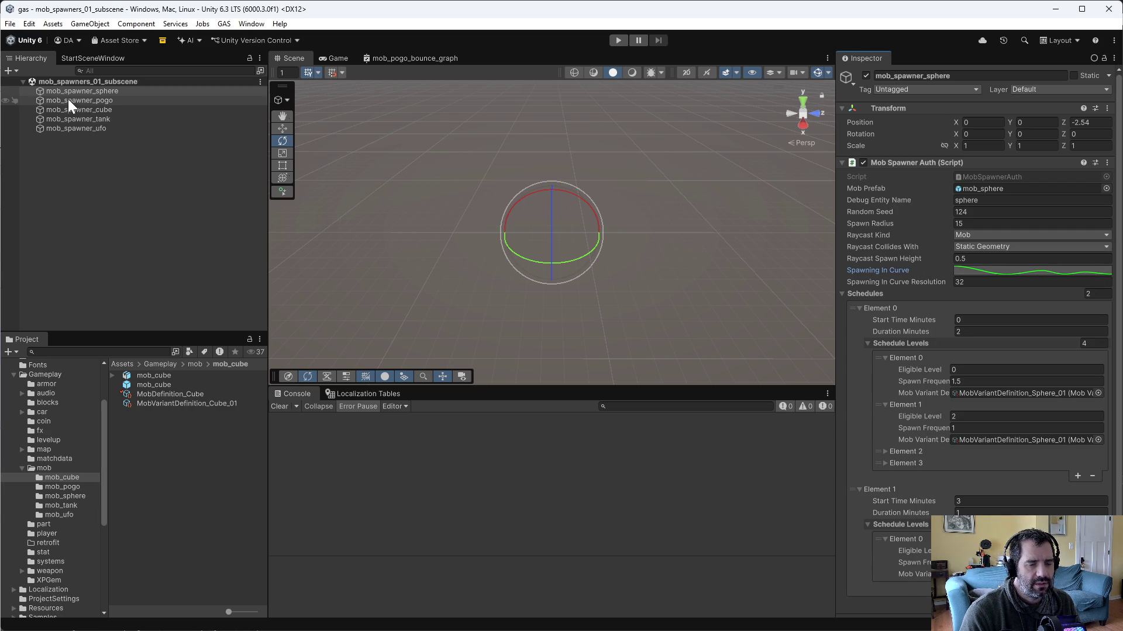
# Step: Deactivate the pogo, cube, tank and ufo spawners, then reselect the sphere spawner
pyautogui.click(64, 100)
pyautogui.keyDown('shift'); pyautogui.click(83, 119); pyautogui.keyUp('shift')
pyautogui.keyDown('shift'); pyautogui.click(85, 128); pyautogui.keyUp('shift')
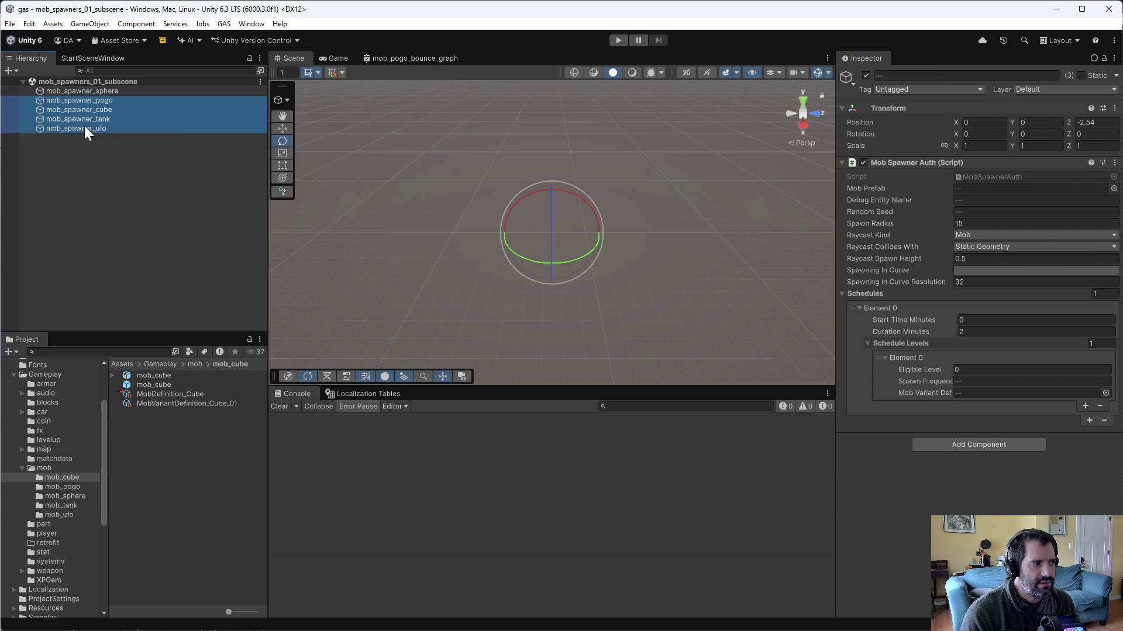
pyautogui.click(865, 76)
pyautogui.click(140, 91)
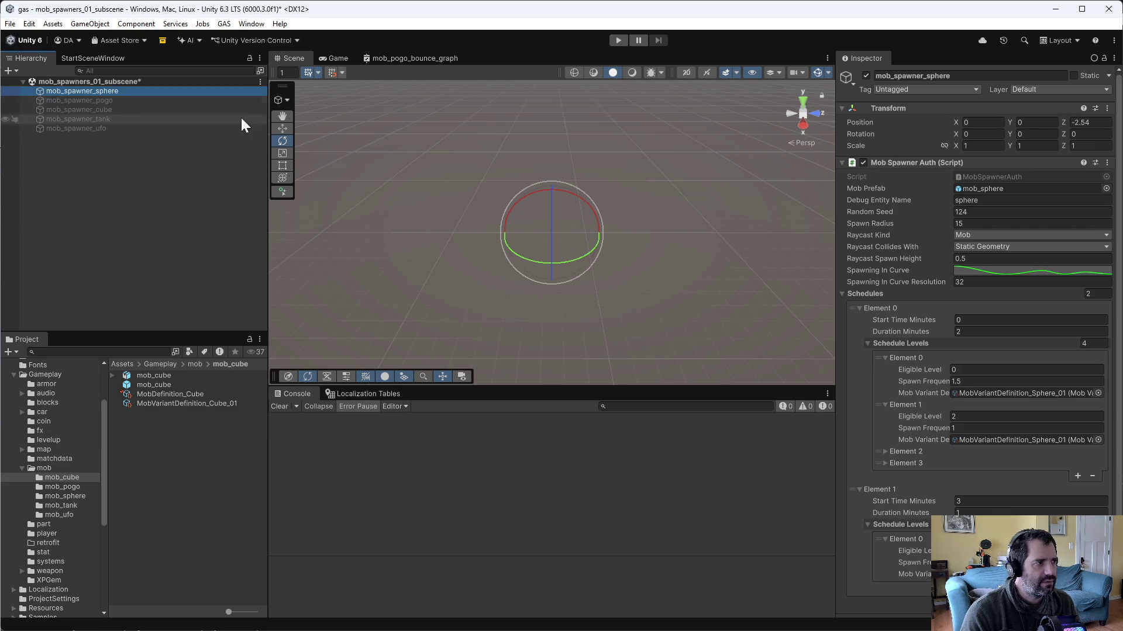
pyautogui.hotkey('alt', 'Tab')
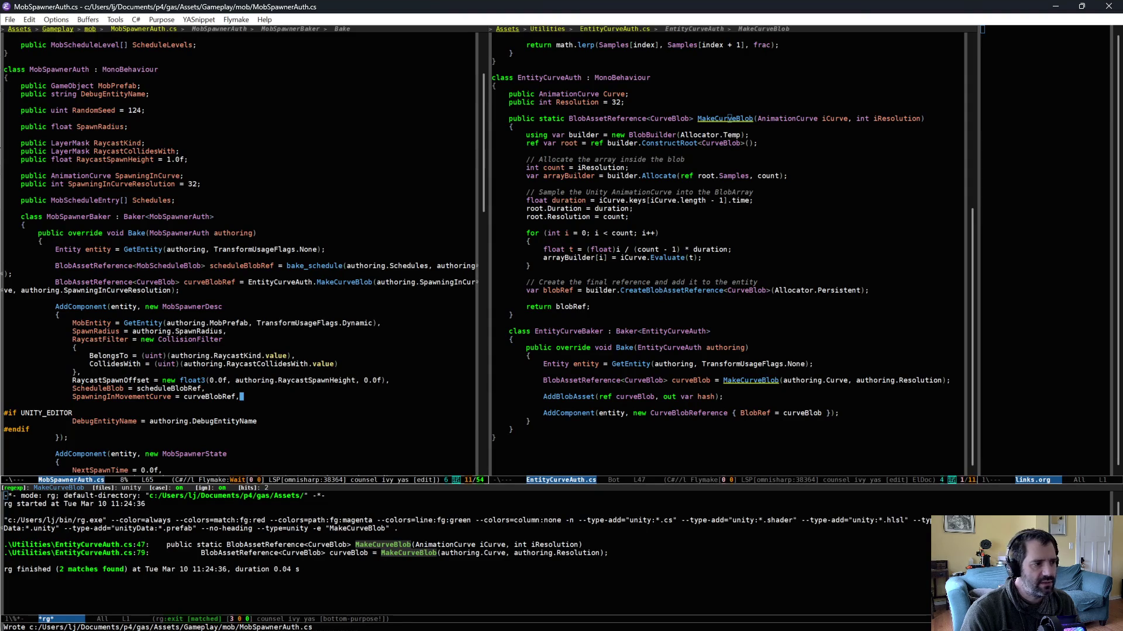
# Step: Open MobSpawnerSystem.cs and find the commented-out spawning-in curve assignment
pyautogui.click(749, 356)
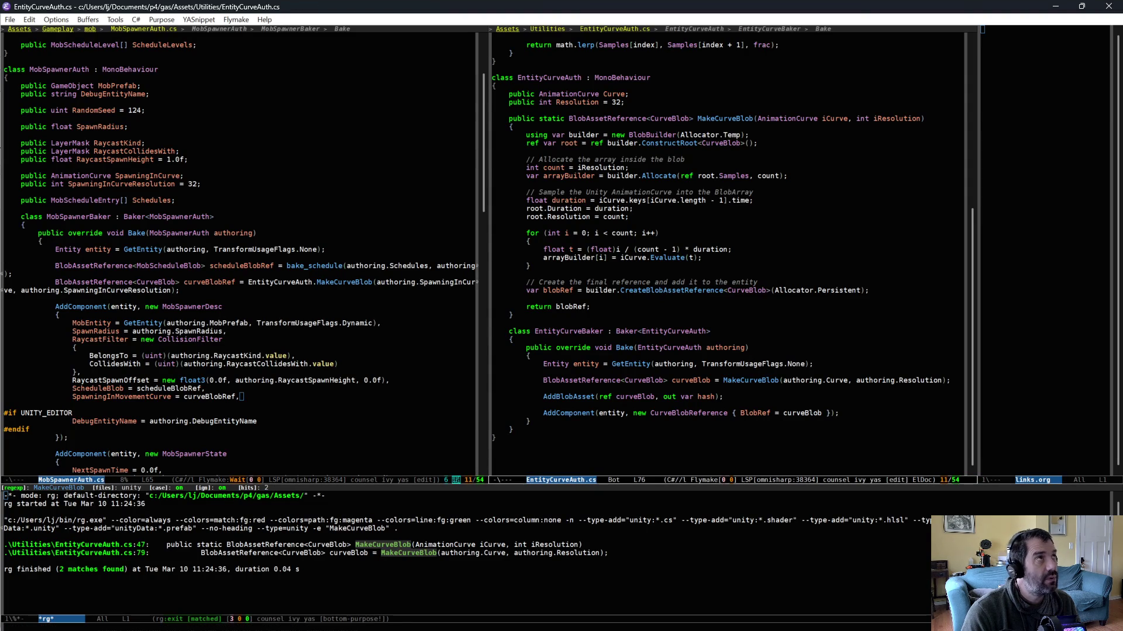
pyautogui.hotkey('ctrl', 'x')
pyautogui.press('Left')
pyautogui.scroll(-5, 726, 367)
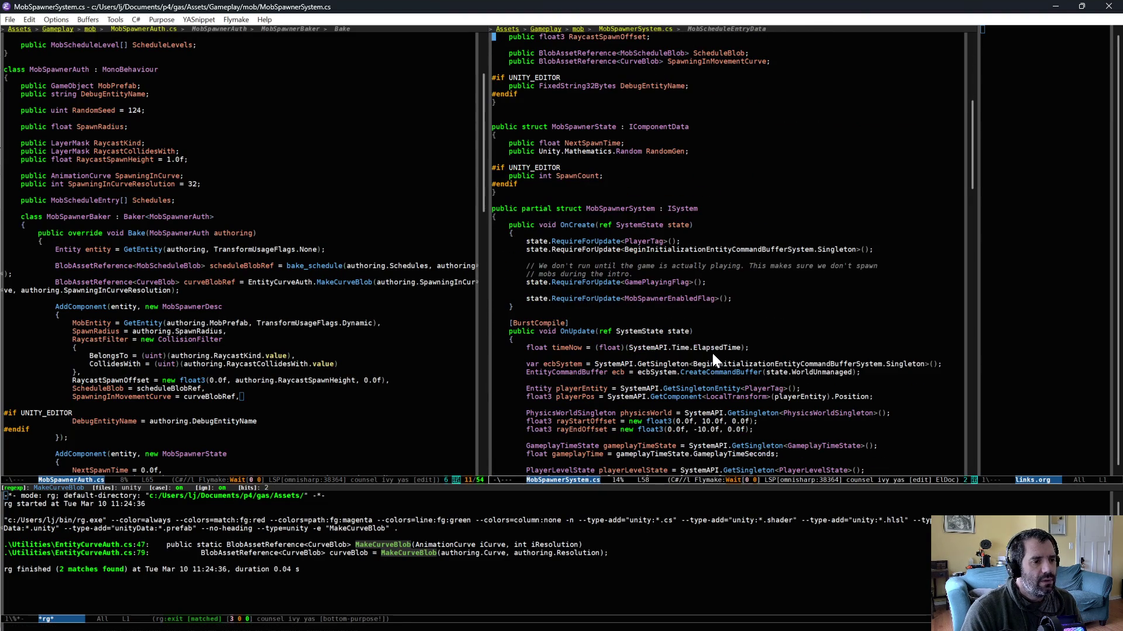
pyautogui.scroll(-1, 710, 349)
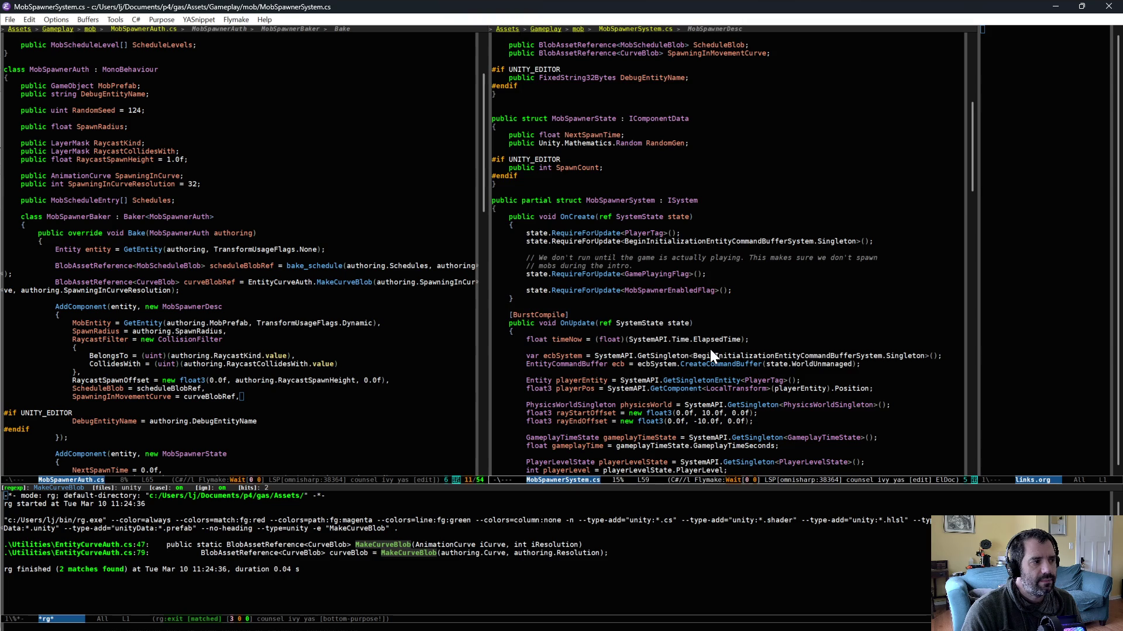
pyautogui.scroll(-5, 710, 353)
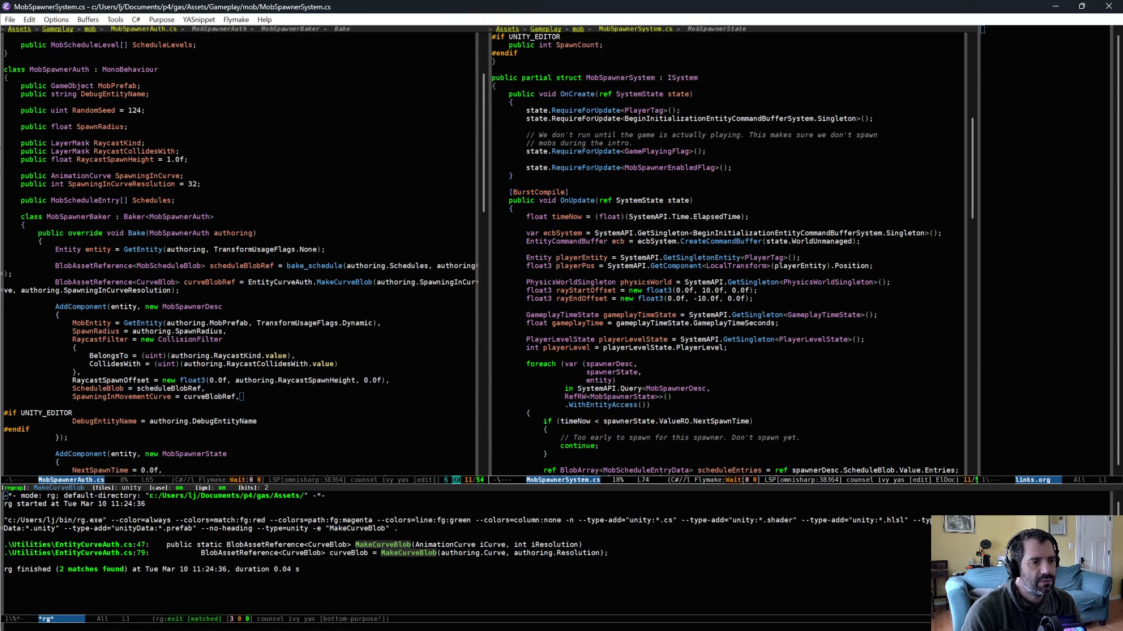
pyautogui.scroll(-15, 709, 356)
pyautogui.scroll(-6, 710, 359)
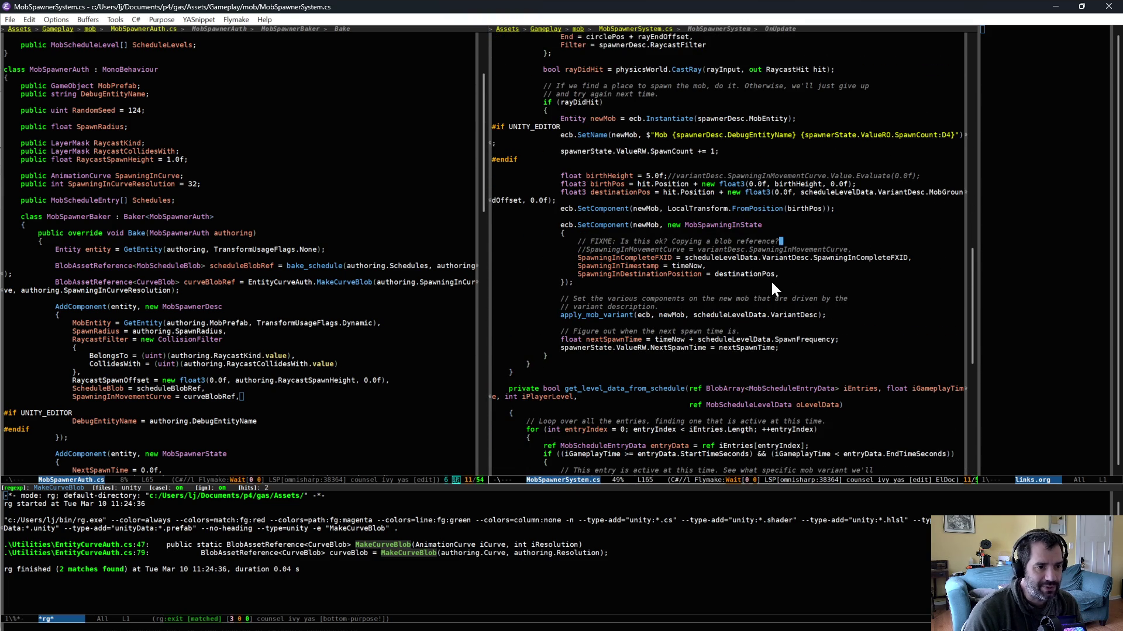
pyautogui.scroll(3, 769, 280)
pyautogui.scroll(13, 764, 328)
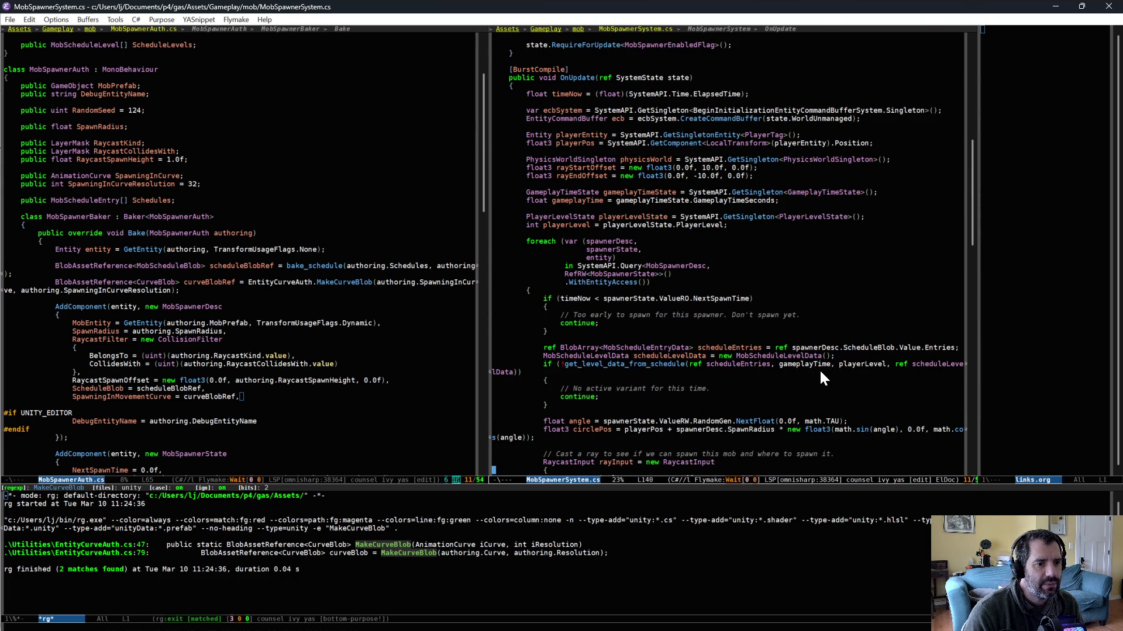
pyautogui.scroll(-13, 731, 411)
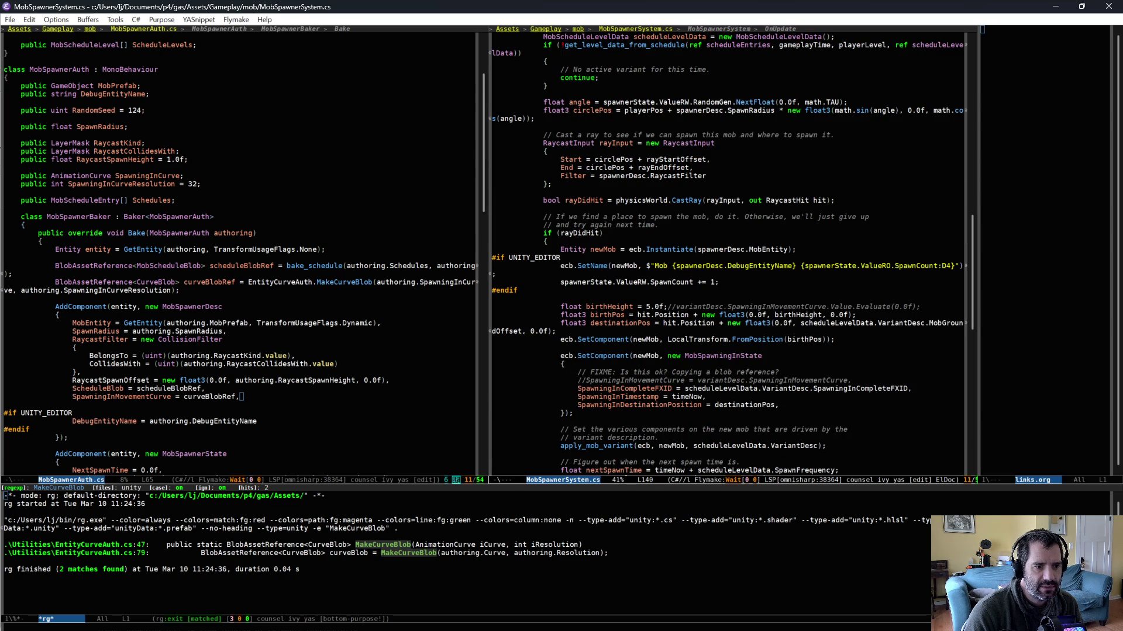
# Step: Uncomment the SpawningInMovementCurve assignment and source it from spawnerDesc instead of variantDesc
pyautogui.hotkey('alt', 'm')
pyautogui.hotkey('ctrl', 'd')
pyautogui.hotkey('ctrl', 'd')
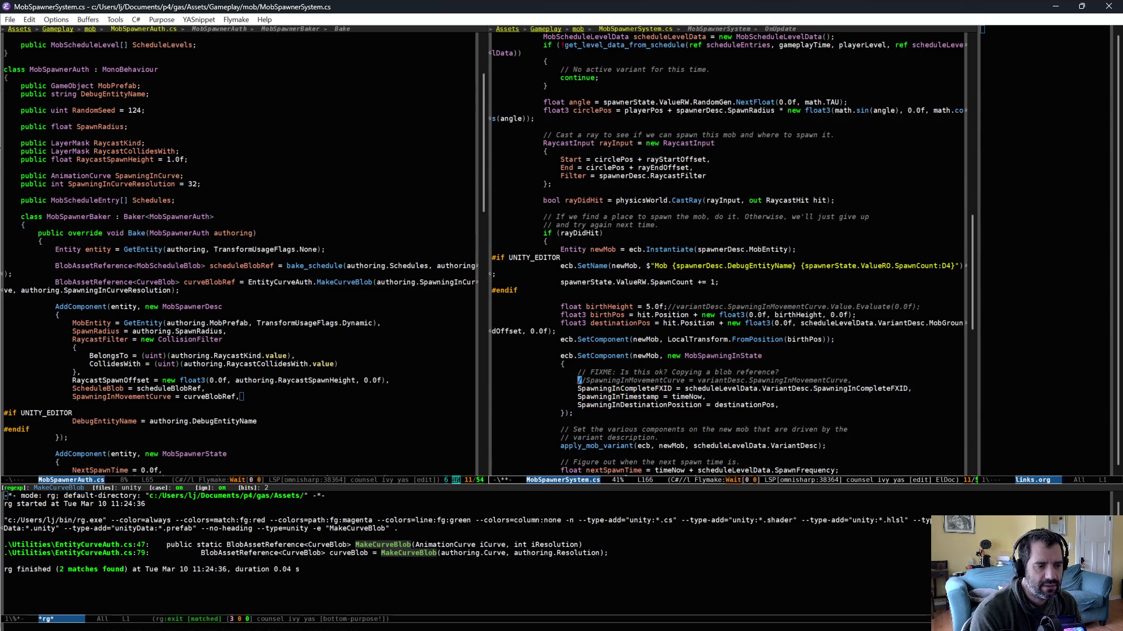
pyautogui.hotkey('ctrl', 'BackSpace')
pyautogui.hotkey('ctrl', 'BackSpace')
pyautogui.write('spawnerDesc.')
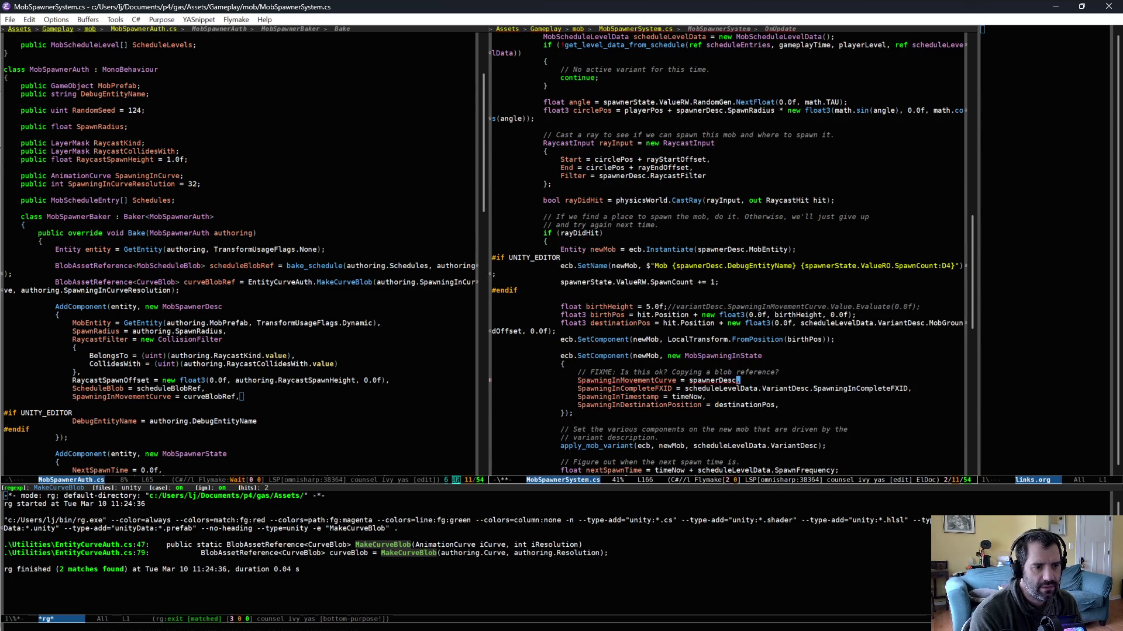
pyautogui.write('cu')
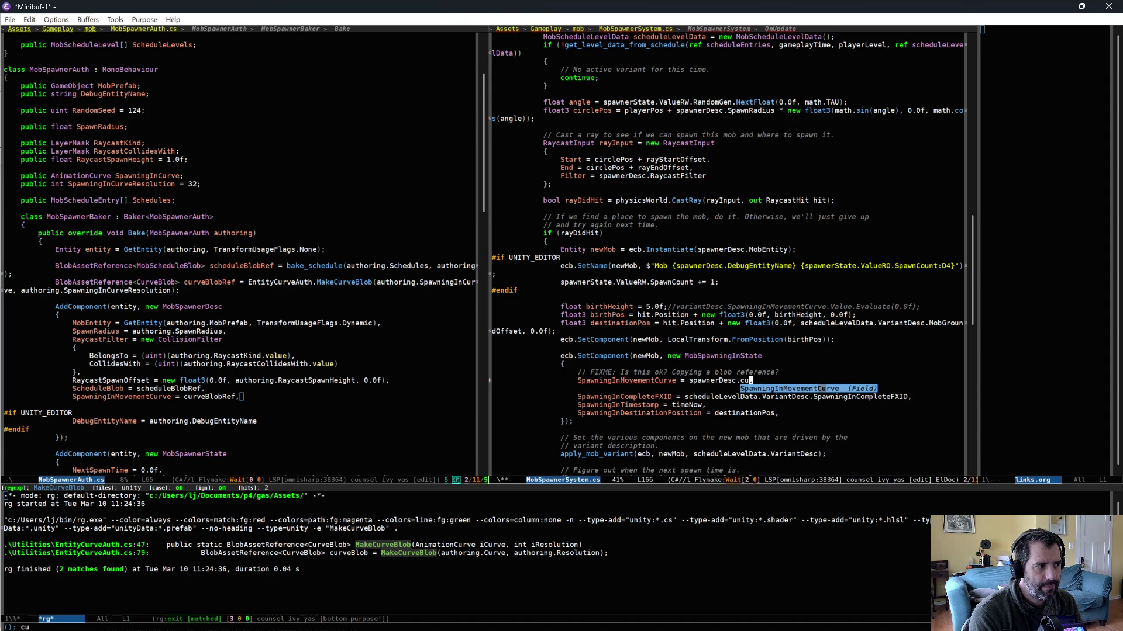
pyautogui.press('Return')
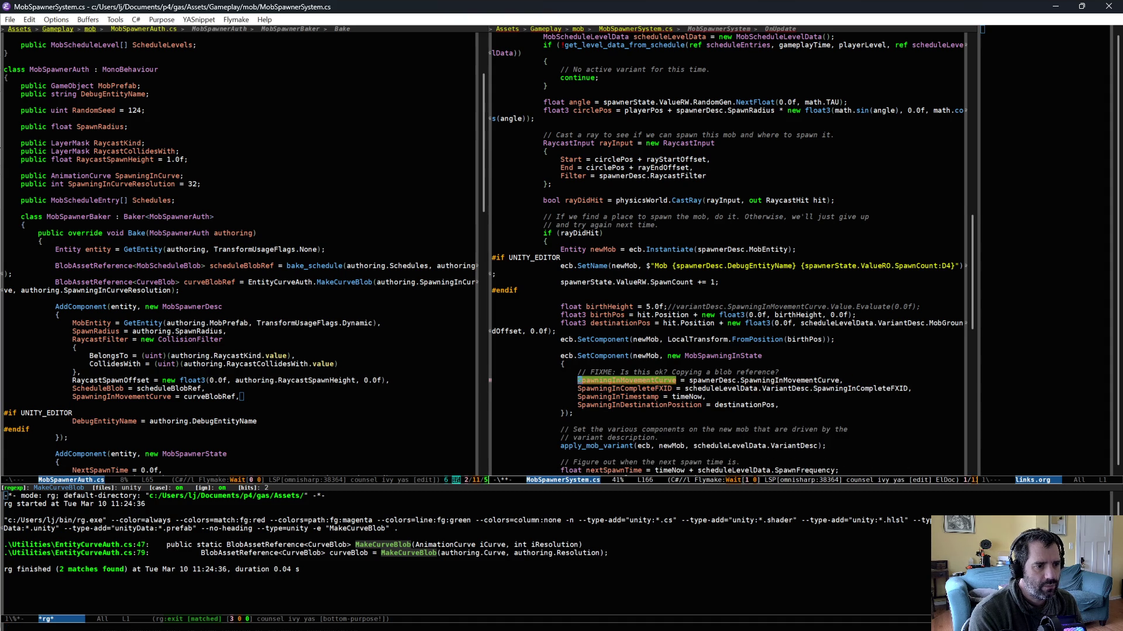
# Step: Rename the spawner's curve field to SpawningInMovementCurveBlob in MobSpawnerAuth.cs
pyautogui.hotkey('alt', '.')
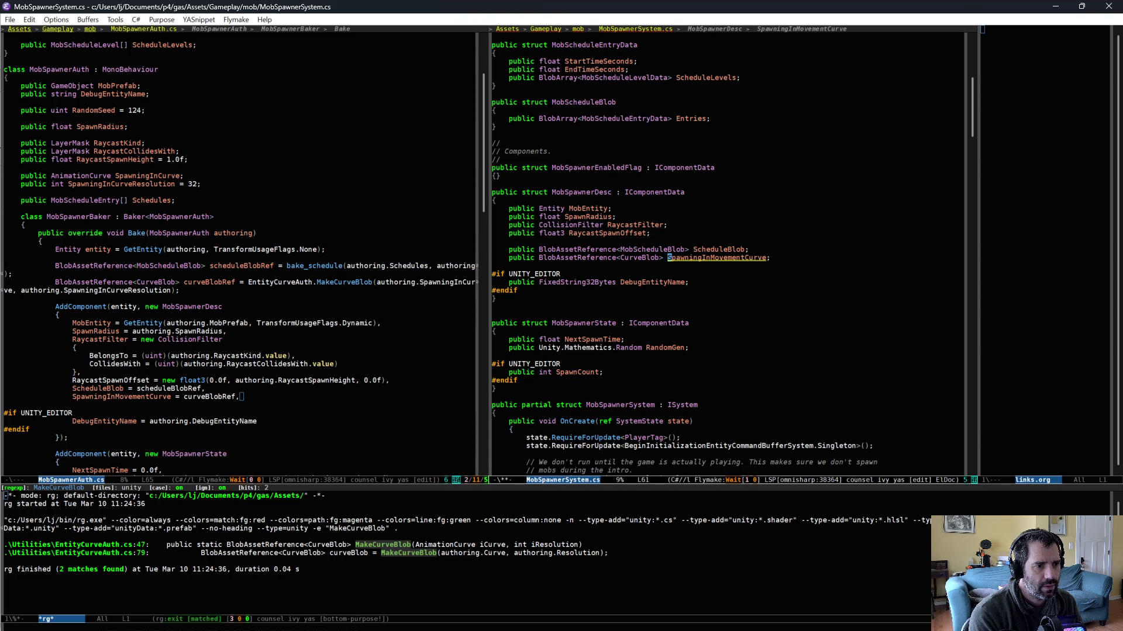
pyautogui.write('Blob')
pyautogui.hotkey('alt', ',')
pyautogui.write('Blob')
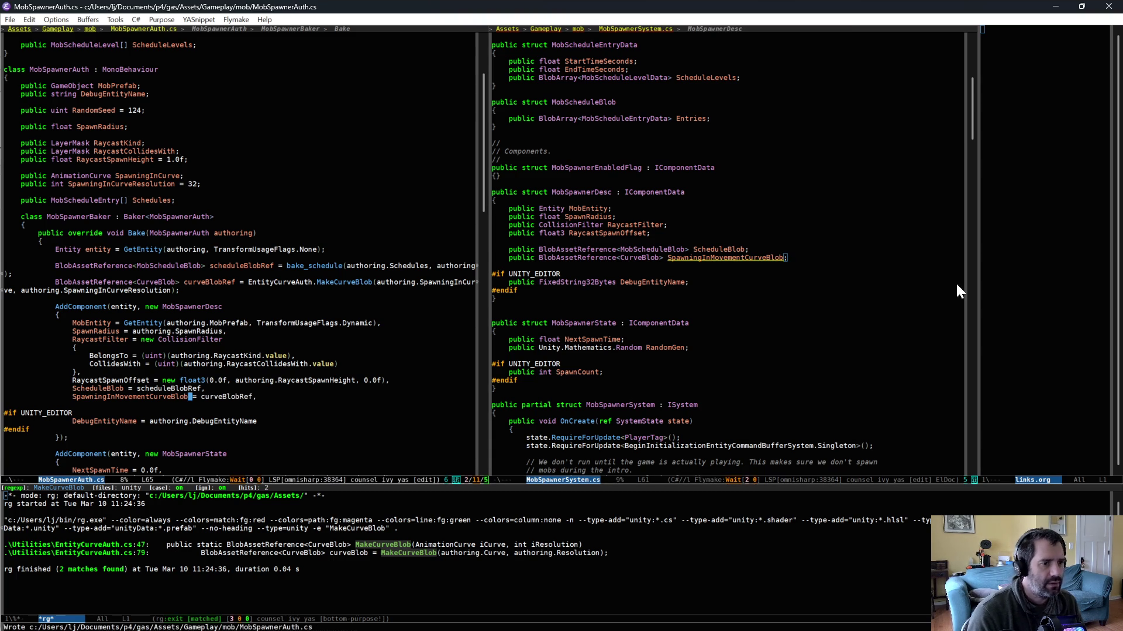
# Step: Append Blob to the curve field reference in MobSpawnerSystem.cs and save
pyautogui.click(738, 282)
pyautogui.scroll(-10, 751, 306)
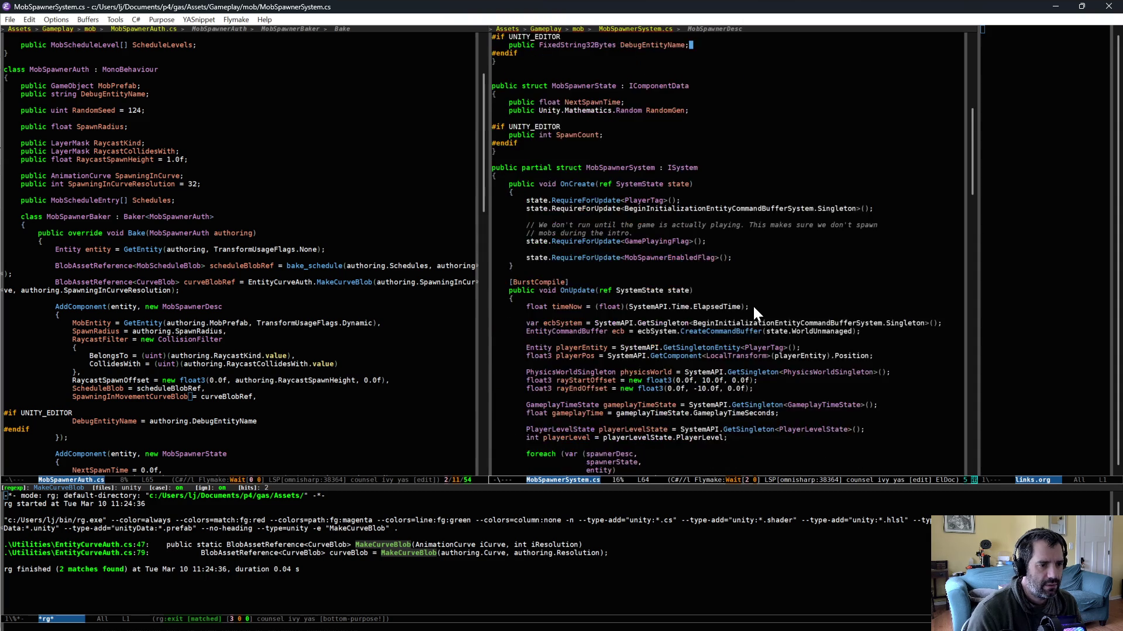
pyautogui.scroll(-2, 761, 326)
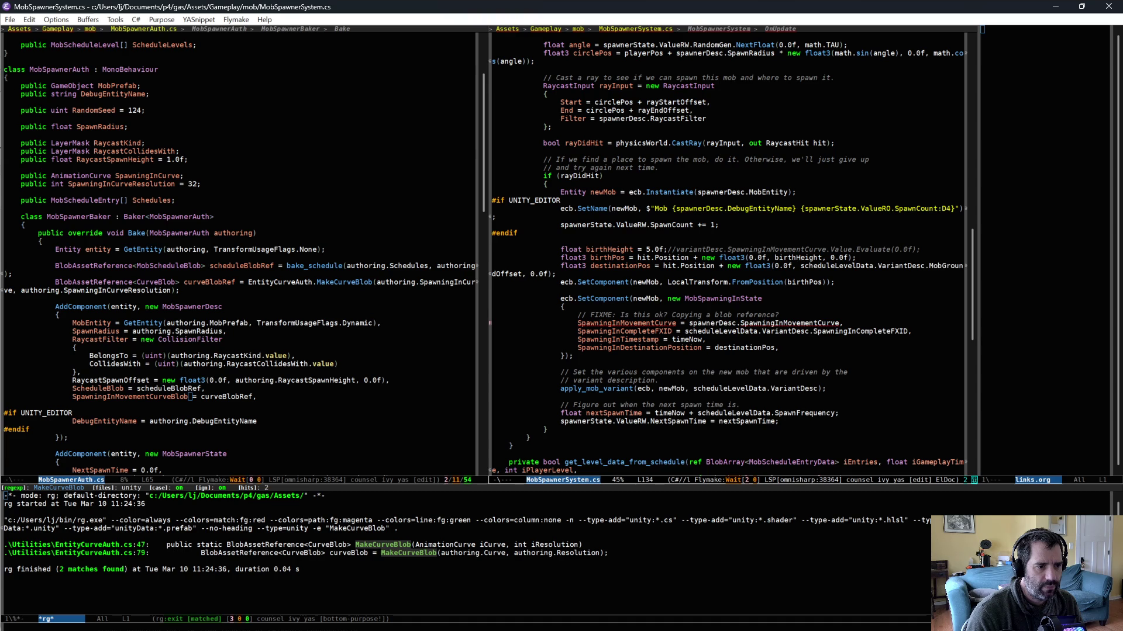
pyautogui.scroll(-3, 676, 368)
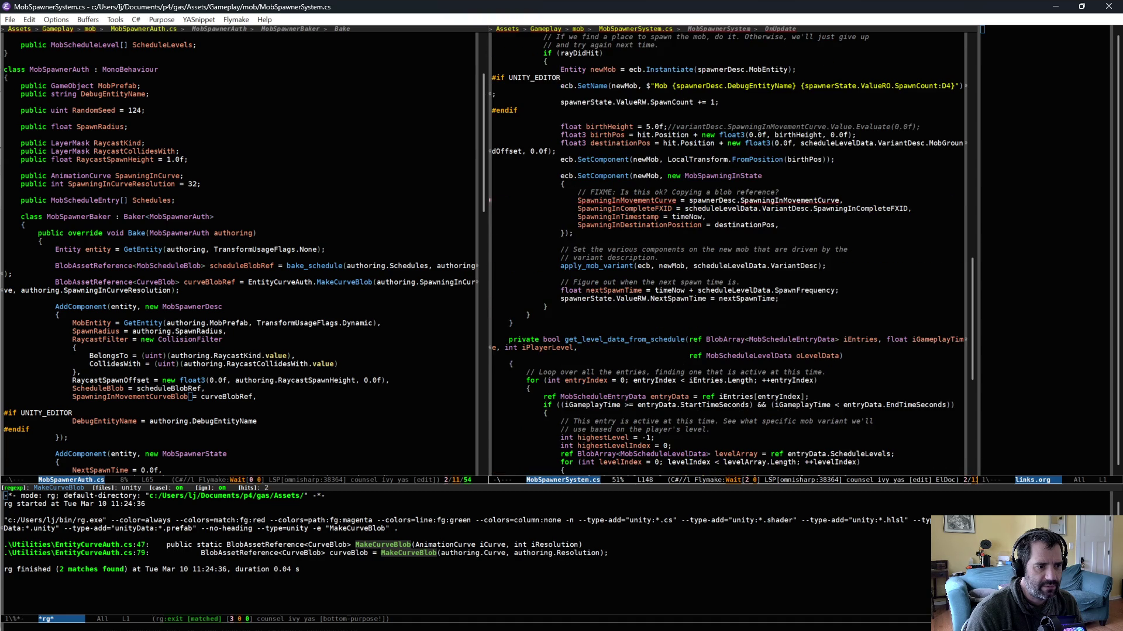
pyautogui.scroll(10, 728, 253)
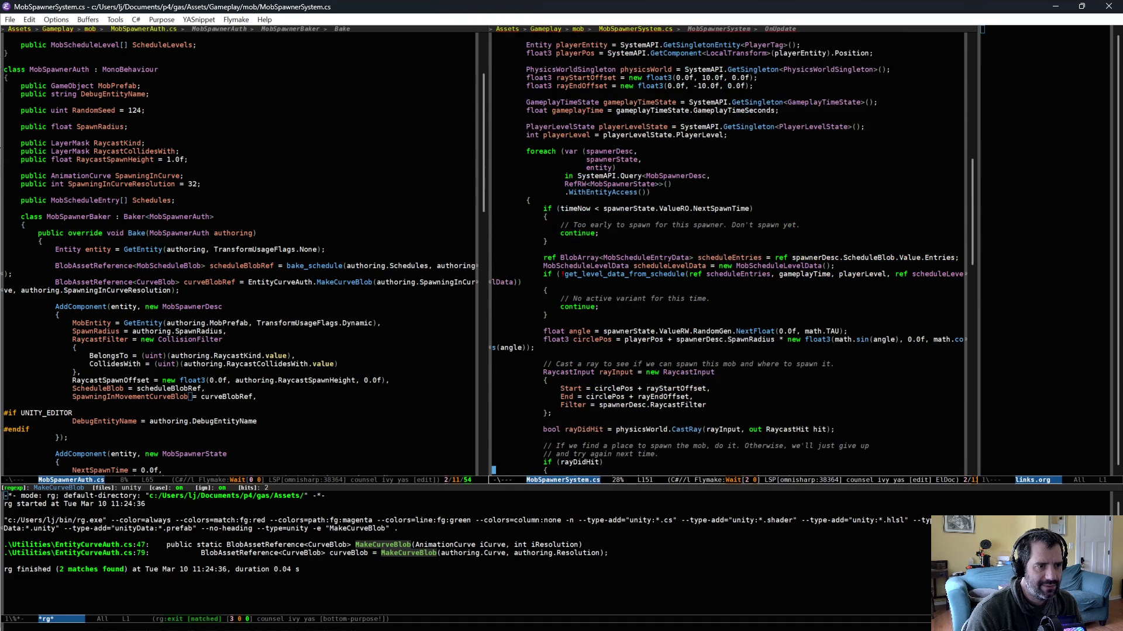
pyautogui.scroll(-5, 700, 380)
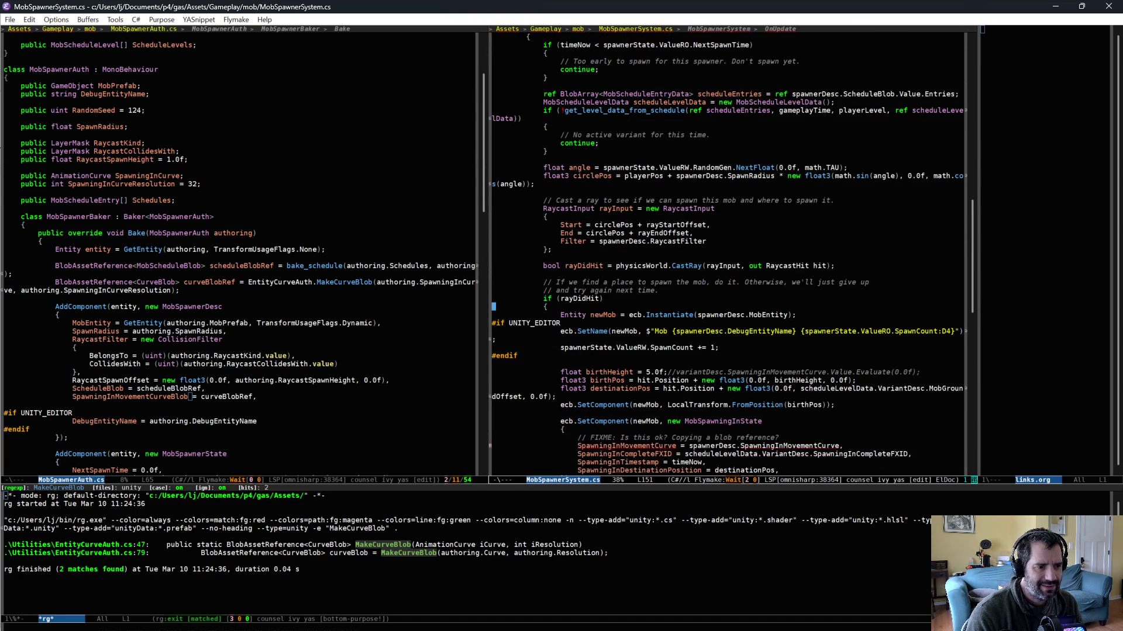
pyautogui.write('Blob')
pyautogui.hotkey('ctrl', 'x')
pyautogui.hotkey('ctrl', 's')
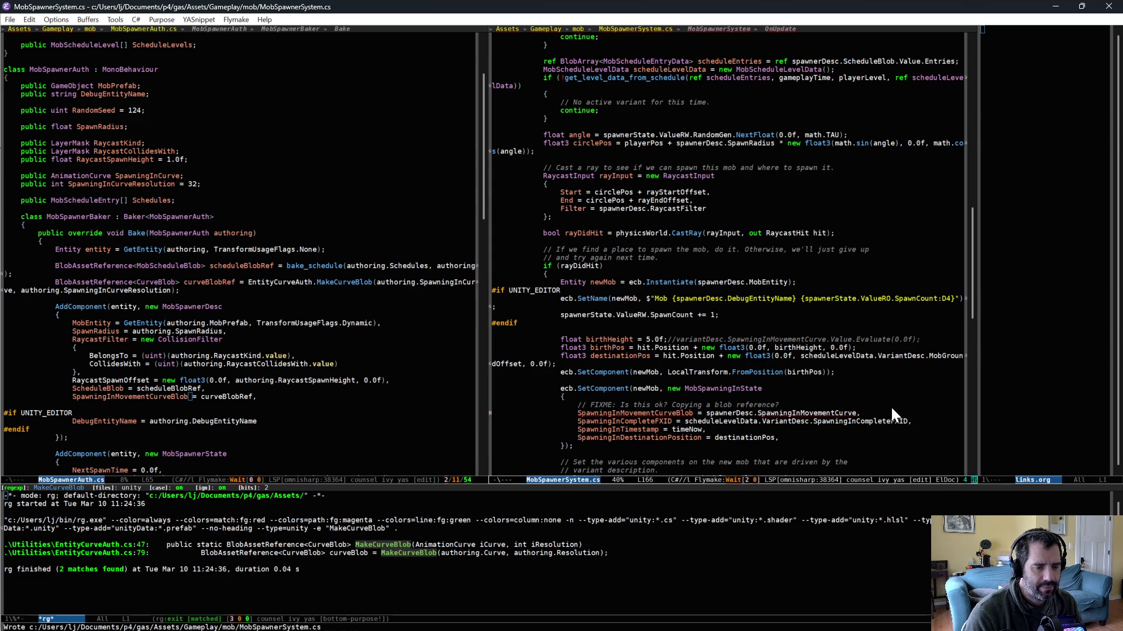
# Step: Fix the assignment to read spawnerDesc.SpawningInMovementCurveBlob on the right side only, and save
pyautogui.press('BackSpace')
pyautogui.press('BackSpace')
pyautogui.press('BackSpace')
pyautogui.hotkey('ctrl', 'e')
pyautogui.hotkey('ctrl', 'b')
pyautogui.write('Blob')
pyautogui.hotkey('ctrl', 'x')
pyautogui.hotkey('ctrl', 's')
# Step: Jump to the MobSpawningInState definition
pyautogui.click(849, 391)
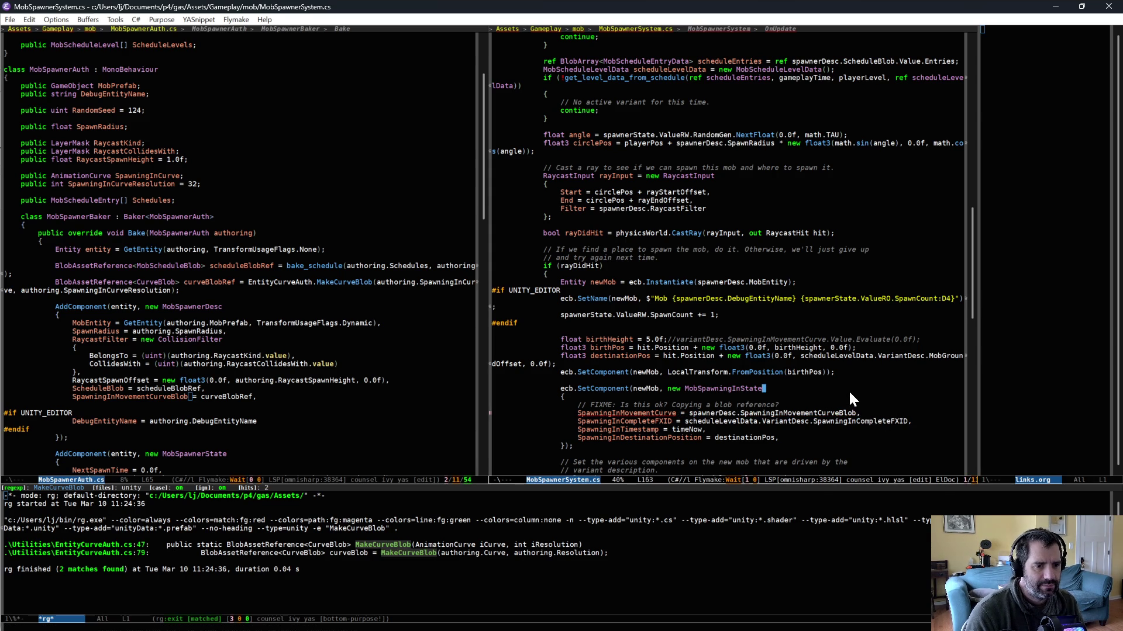
pyautogui.hotkey('ctrl', 'x')
pyautogui.hotkey('ctrl', 's')
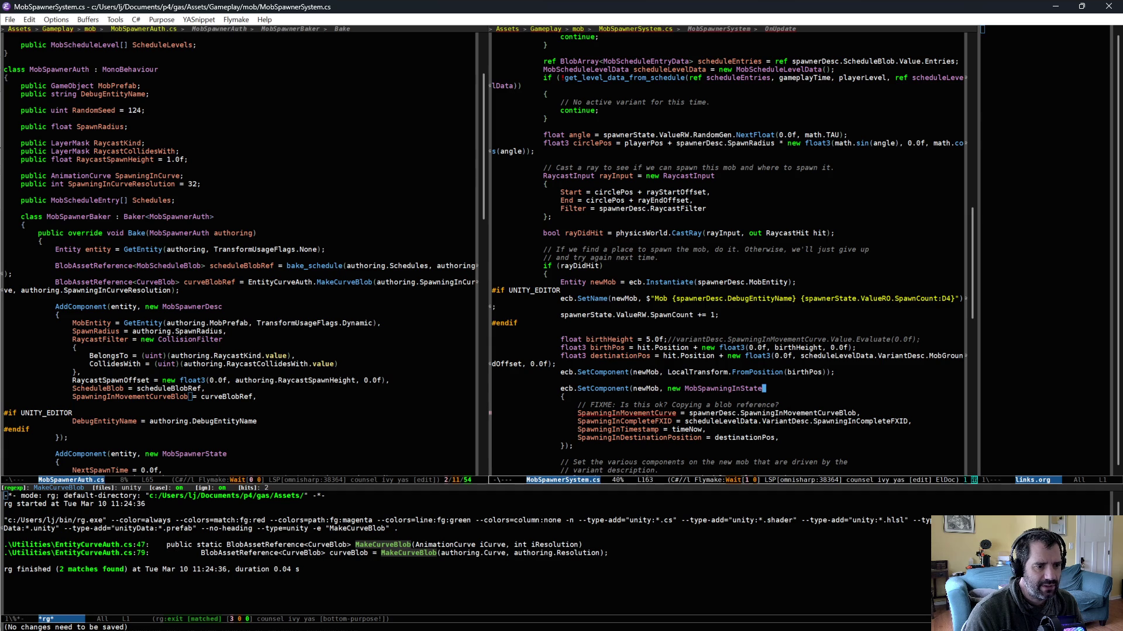
pyautogui.hotkey('alt', '.')
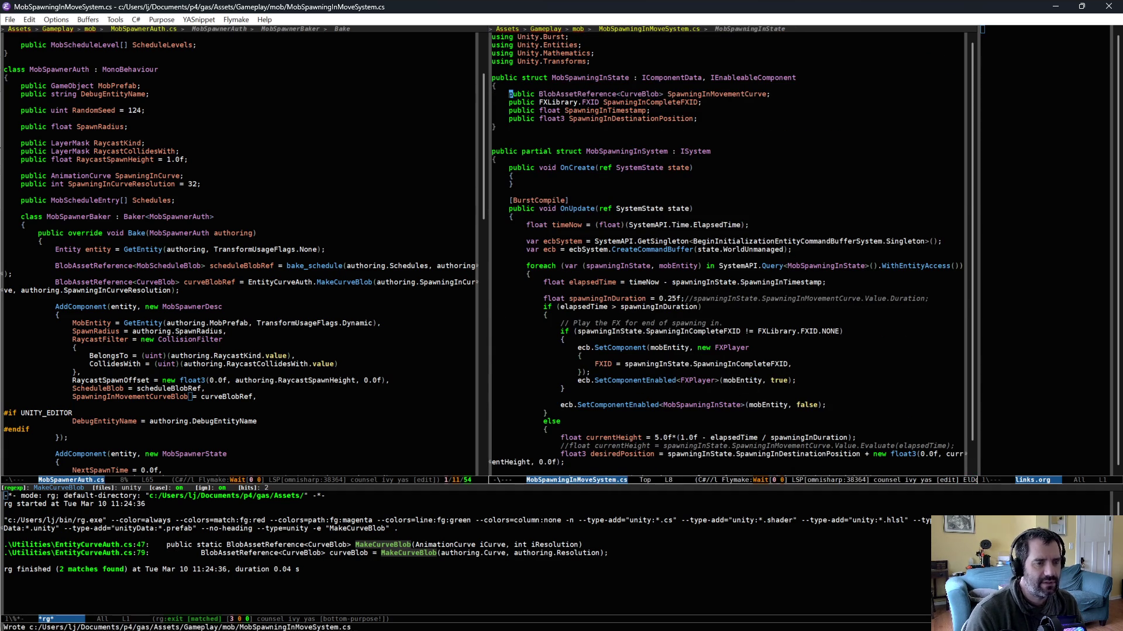
# Step: Return to the MobSpawningInState setup in MobSpawnerSystem.cs and save the file
pyautogui.hotkey('alt', ',')
pyautogui.click(805, 405)
pyautogui.hotkey('ctrl', 'x')
pyautogui.hotkey('ctrl', 's')
pyautogui.scroll(-2, 824, 429)
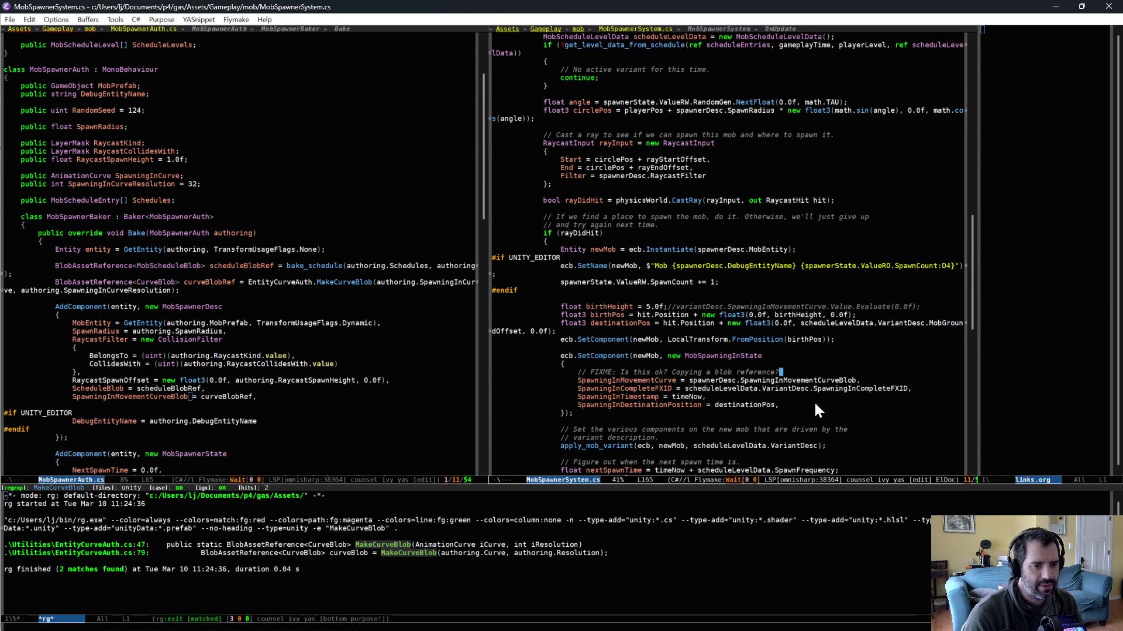
pyautogui.scroll(-3, 709, 392)
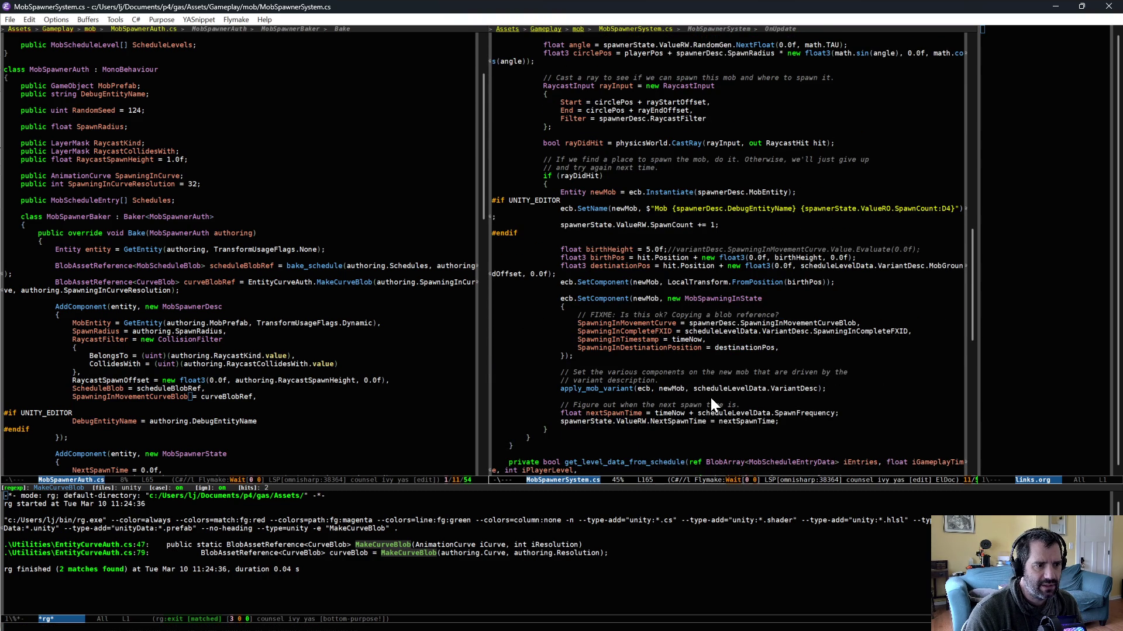
pyautogui.scroll(5, 712, 400)
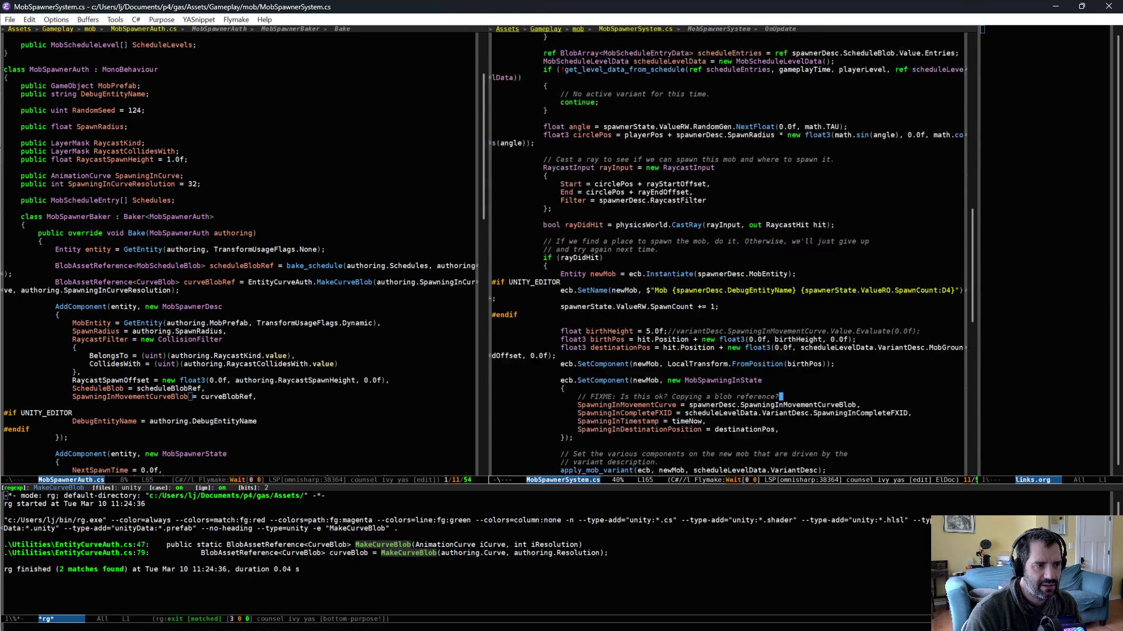
pyautogui.scroll(-3, 710, 398)
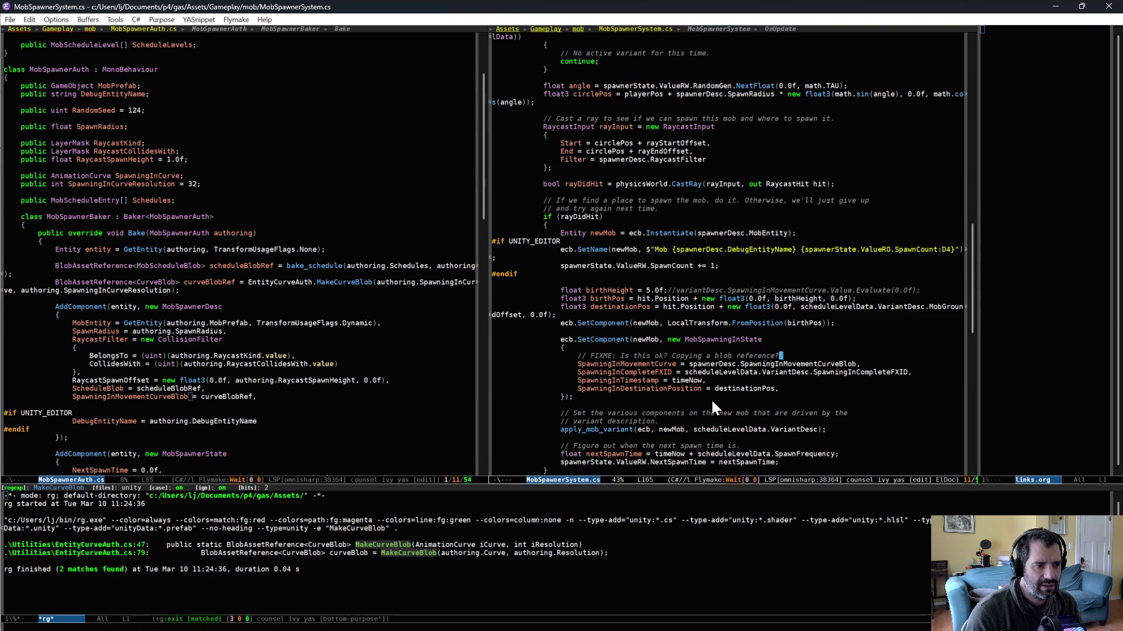
pyautogui.scroll(-2, 711, 394)
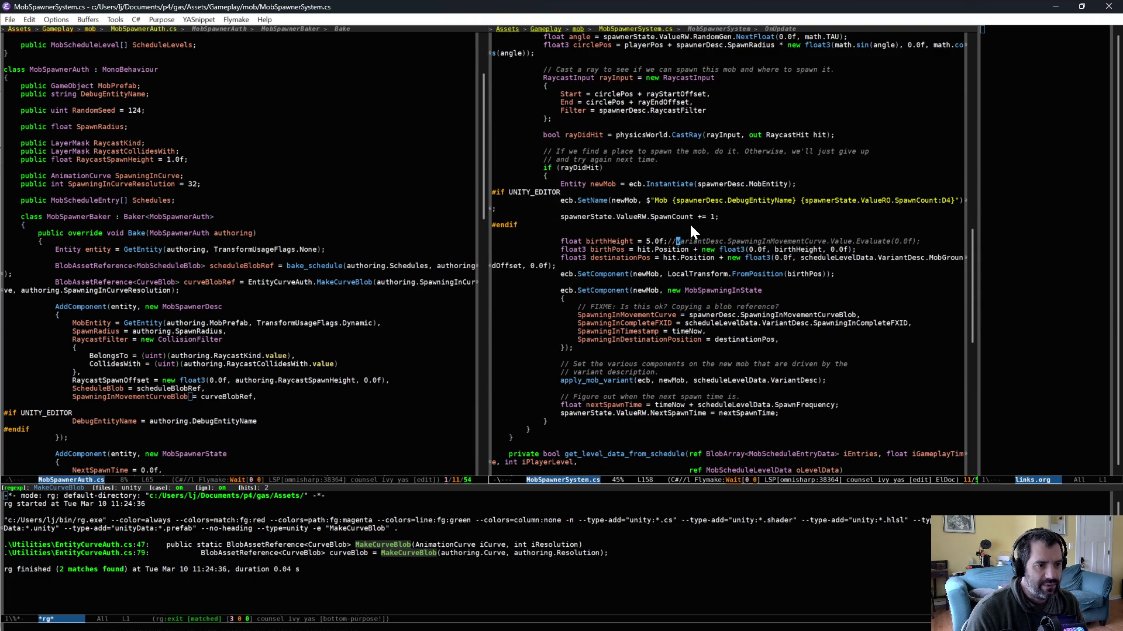
# Step: Make birthHeight evaluate spawnerDesc.SpawningInMovementCurveBlob instead of 5.0f, and save
pyautogui.press('BackSpace')
pyautogui.press('BackSpace')
pyautogui.press('BackSpace')
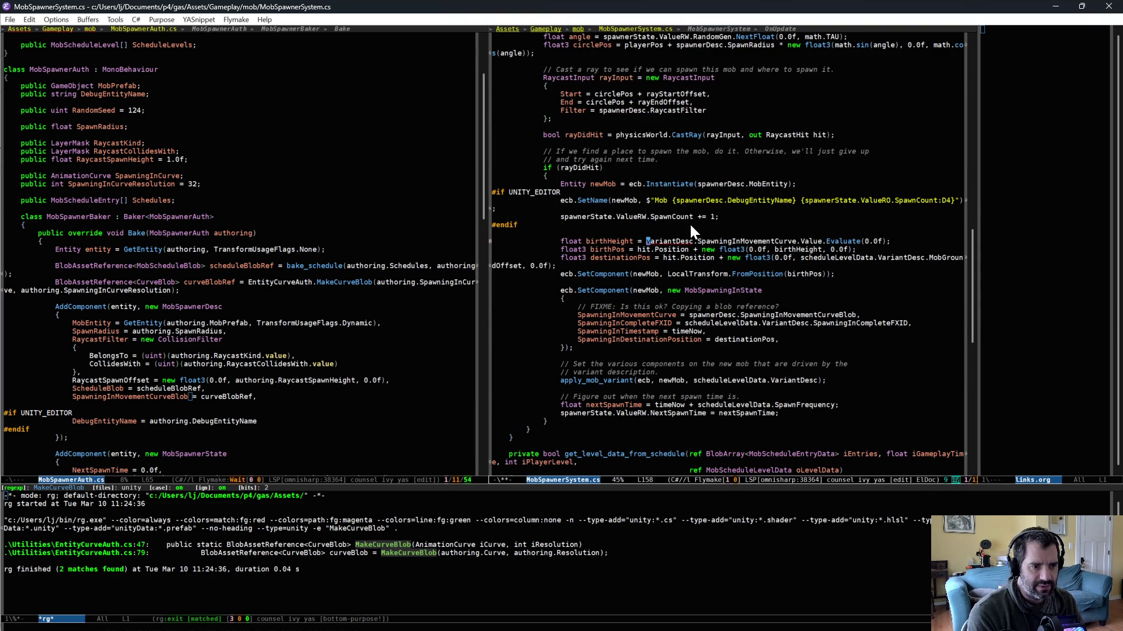
pyautogui.hotkey('alt', 'd')
pyautogui.write('spawnerDesc')
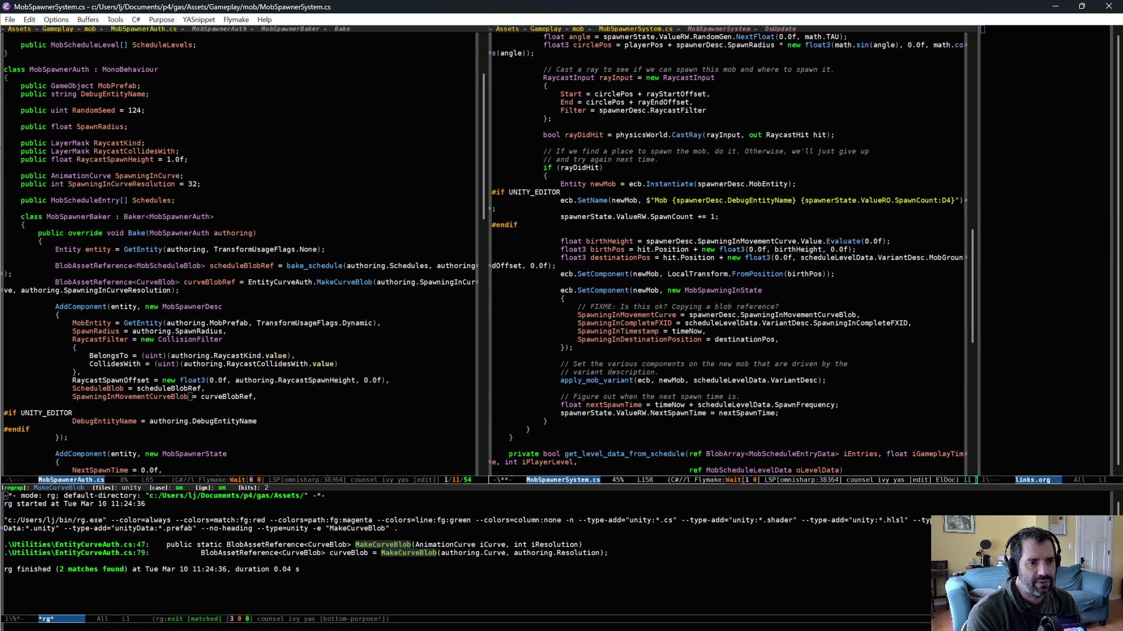
pyautogui.hotkey('alt', 'f')
pyautogui.hotkey('alt', 'f')
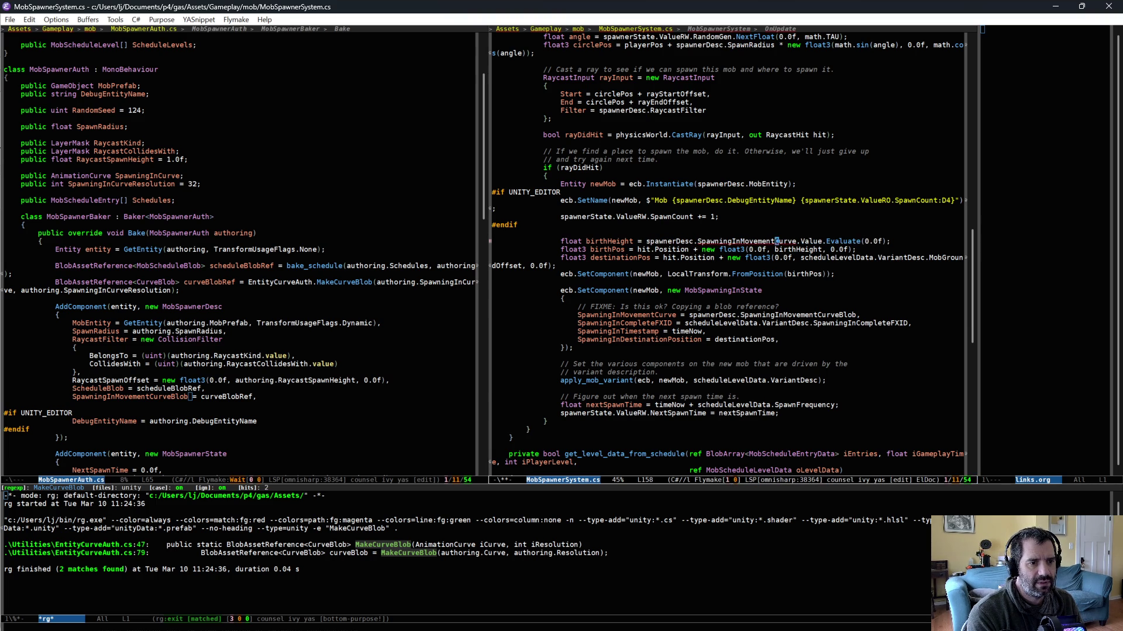
pyautogui.write('Blob')
pyautogui.hotkey('ctrl', 'x')
pyautogui.hotkey('ctrl', 's')
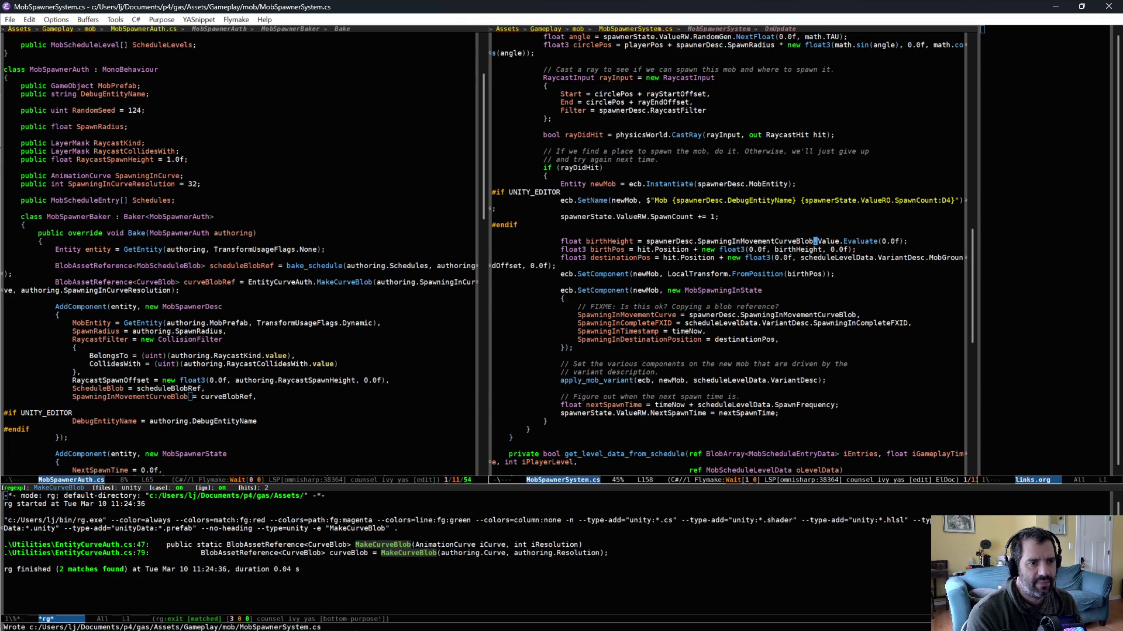
# Step: Search the project with ripgrep for every use of MobSpawningInState
pyautogui.press('Down')
pyautogui.press('Down')
pyautogui.press('Down')
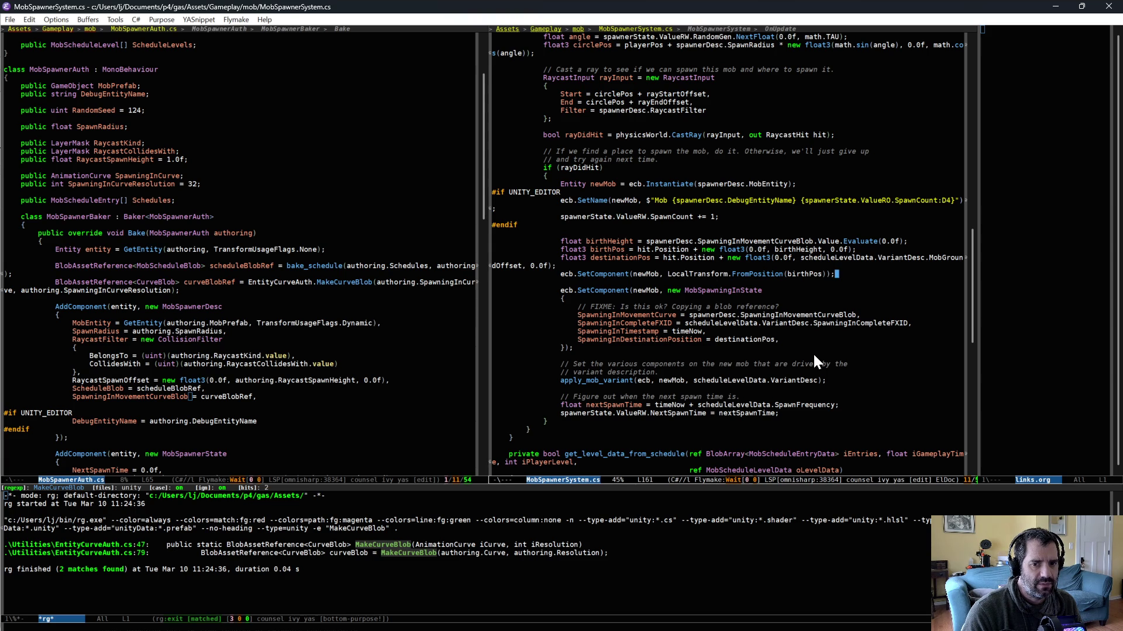
pyautogui.scroll(-1, 751, 396)
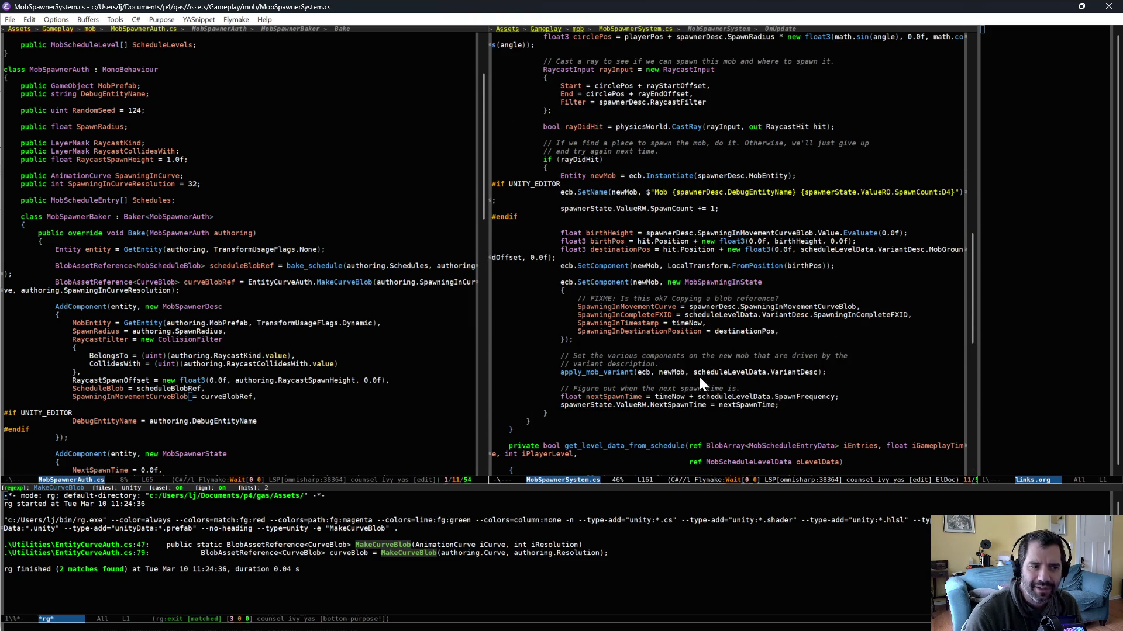
pyautogui.hotkey('ctrl', 'c')
pyautogui.press('s')
pyautogui.press('d')
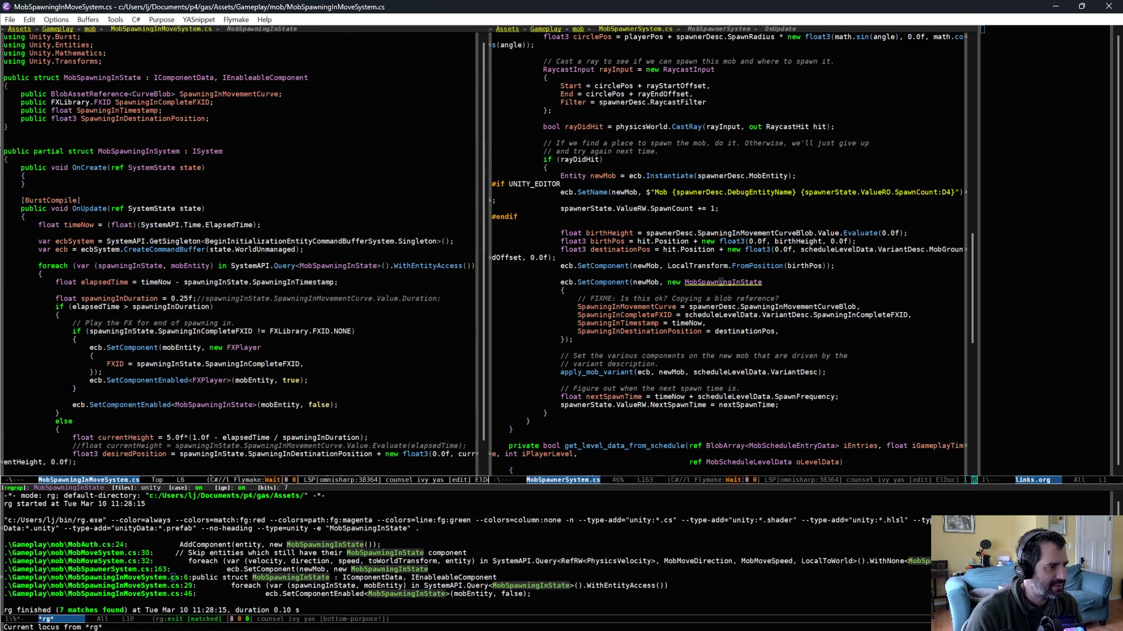
# Step: Make spawningInDuration come from the curve instead of 0.25f, and save
pyautogui.click(223, 295)
pyautogui.press('BackSpace')
pyautogui.press('BackSpace')
pyautogui.press('BackSpace')
pyautogui.click(381, 326)
pyautogui.hotkey('ctrl', 'x')
pyautogui.hotkey('ctrl', 's')
# Step: Replace the hard-coded currentHeight line with the curve-based one at elapsedTime, save, and recompile in Unity
pyautogui.click(81, 445)
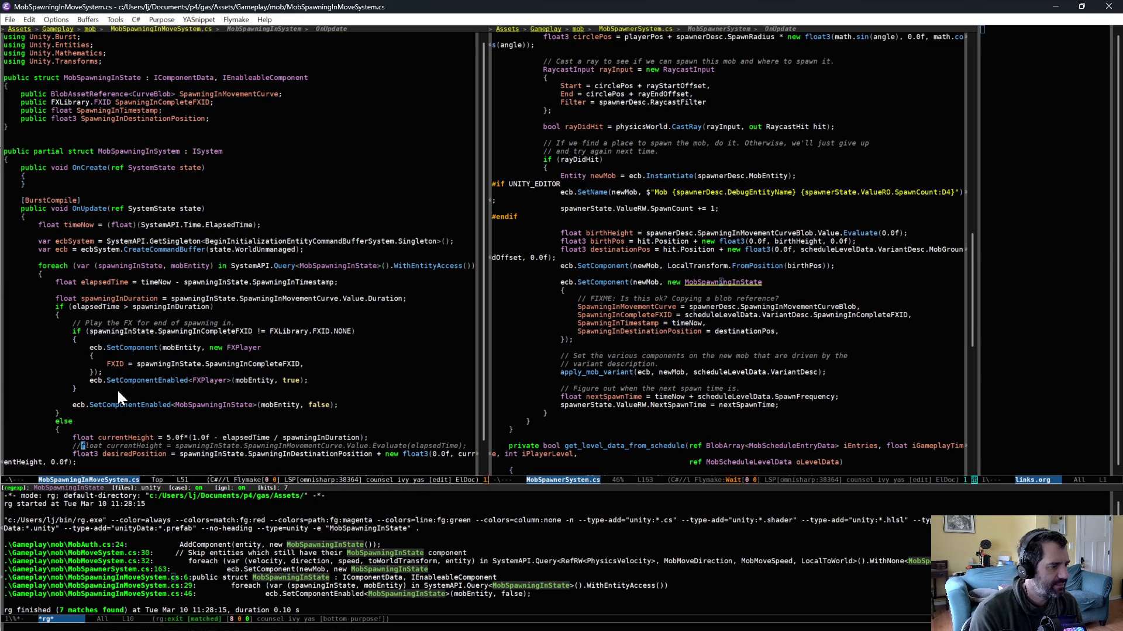
pyautogui.press('BackSpace')
pyautogui.press('BackSpace')
pyautogui.press('Up')
pyautogui.hotkey('ctrl', 'a')
pyautogui.hotkey('ctrl', 'k')
pyautogui.hotkey('ctrl', 'k')
pyautogui.hotkey('alt', 'f')
pyautogui.hotkey('alt', 'f')
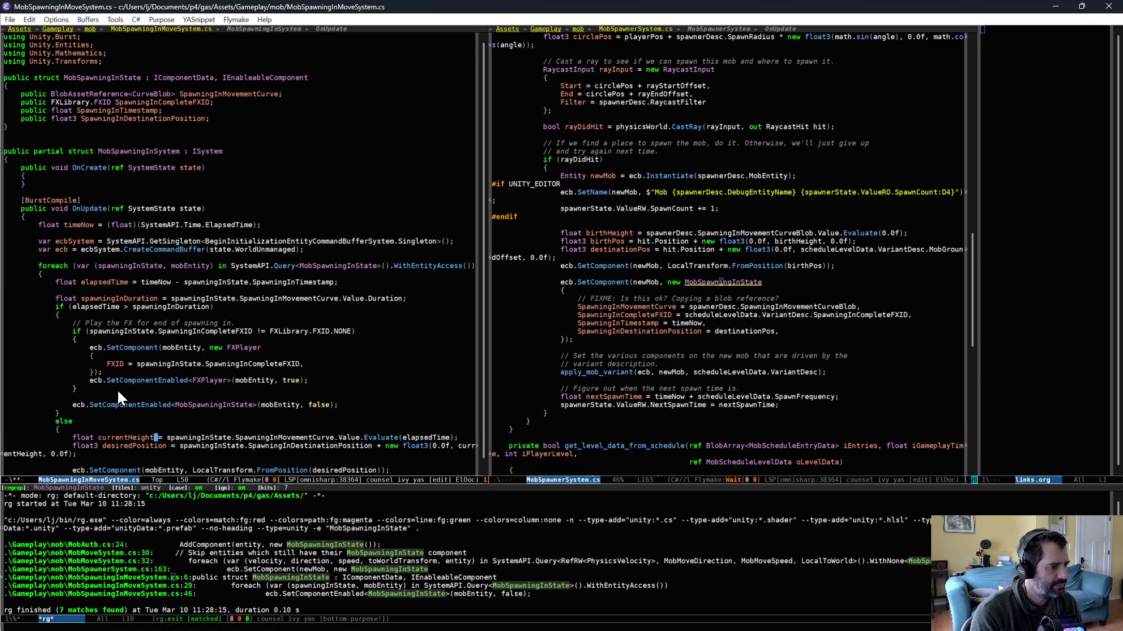
pyautogui.hotkey('ctrl', 'x')
pyautogui.hotkey('ctrl', 's')
pyautogui.scroll(-3, 129, 389)
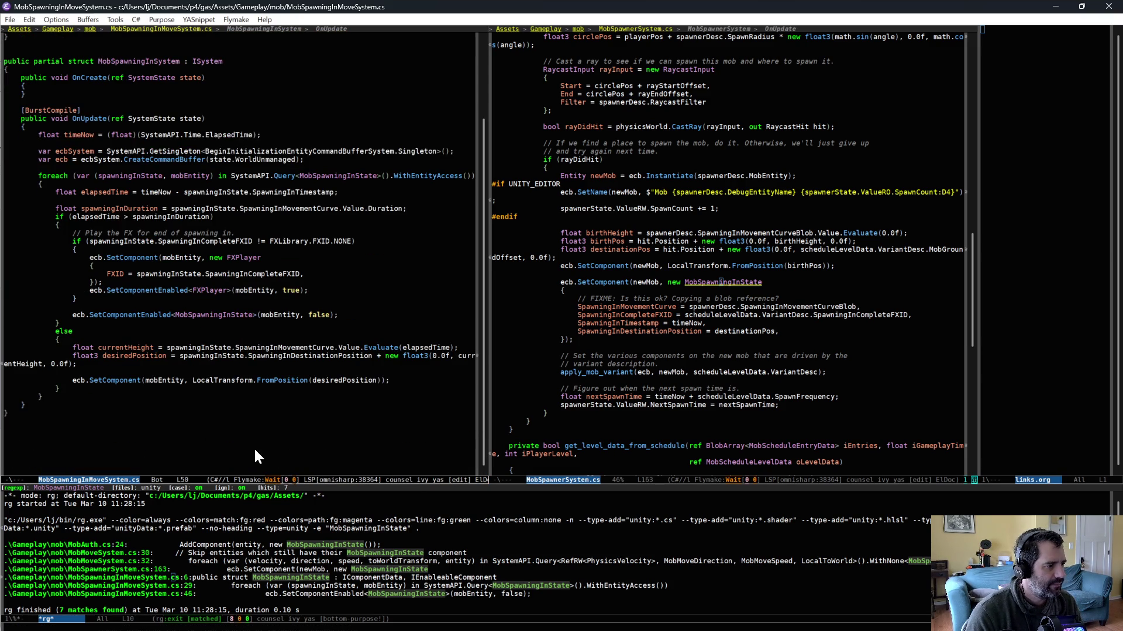
pyautogui.hotkey('alt', 'Tab')
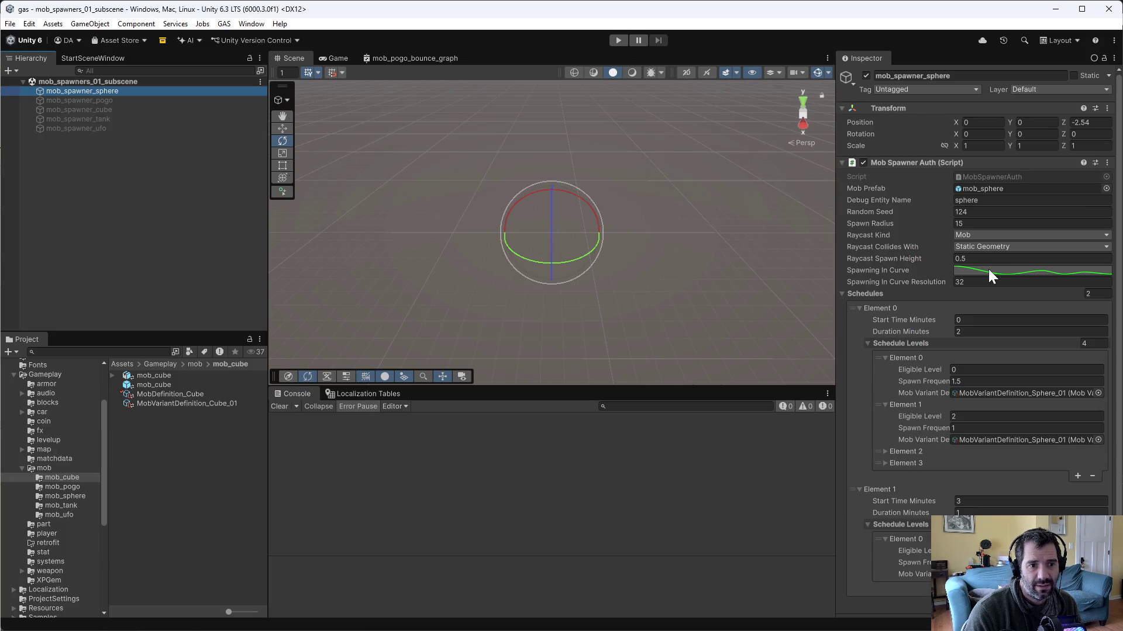
# Step: Inspect the sphere spawner's Spawning In Curve
pyautogui.click(988, 269)
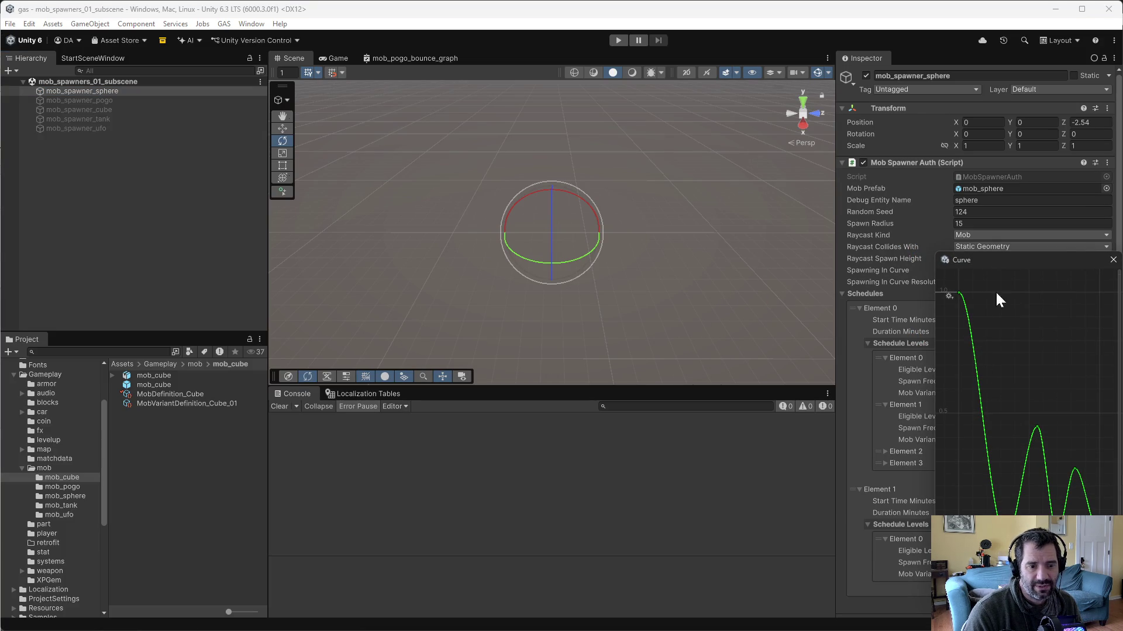
pyautogui.click(1112, 259)
pyautogui.click(959, 272)
pyautogui.click(1113, 264)
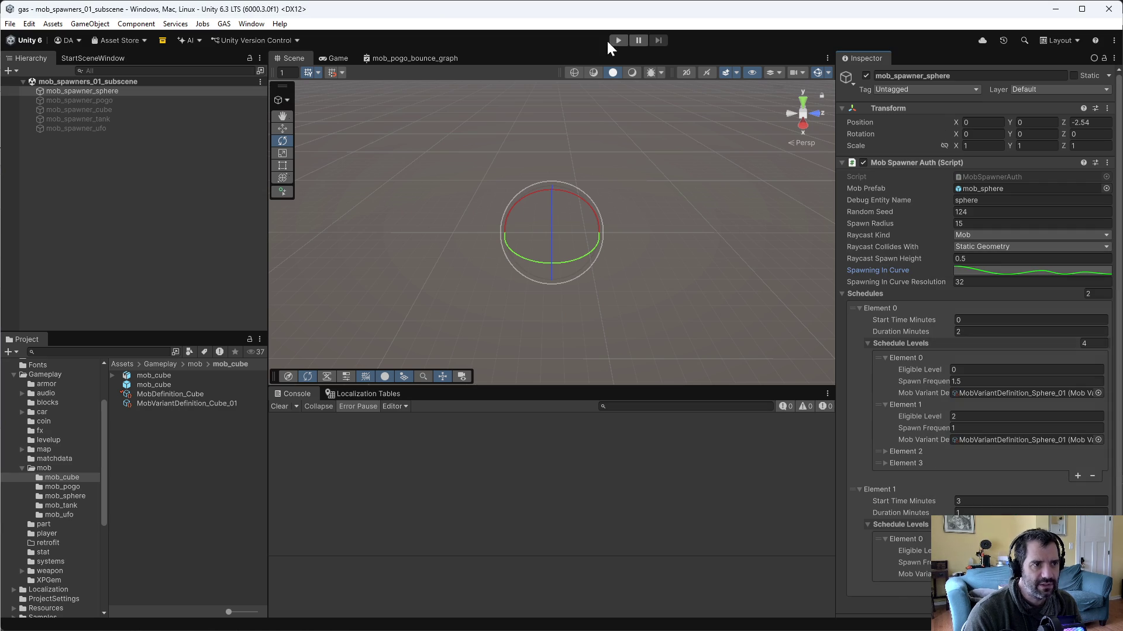
# Step: Play-test map_small, stop on the IndexOutOfRangeException errors, and view the first stack trace
pyautogui.click(618, 40)
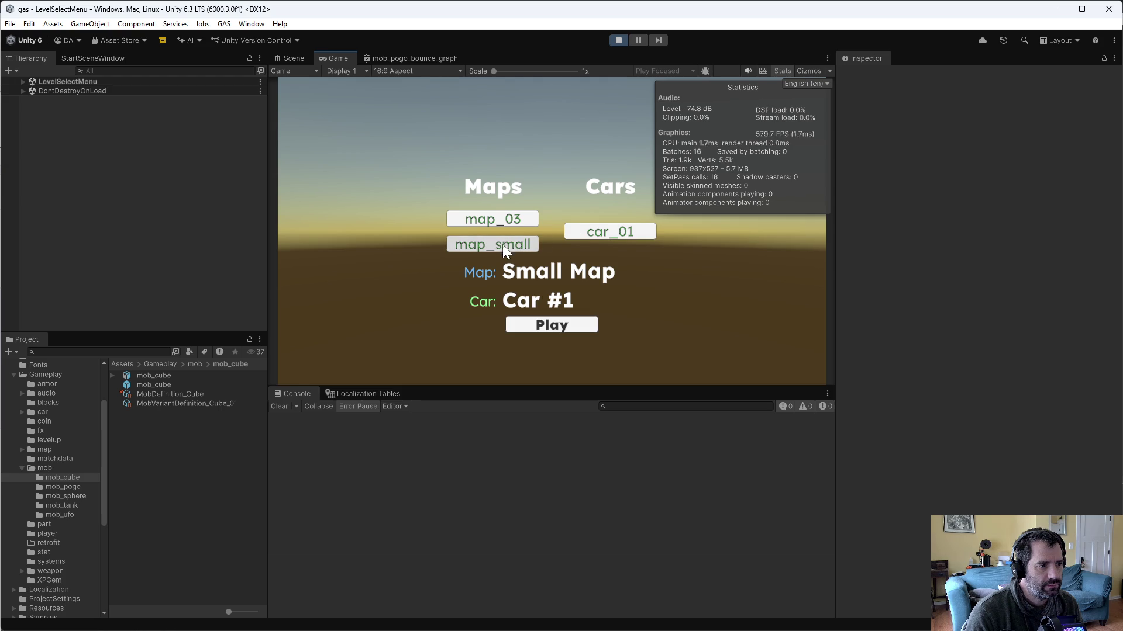
pyautogui.click(556, 324)
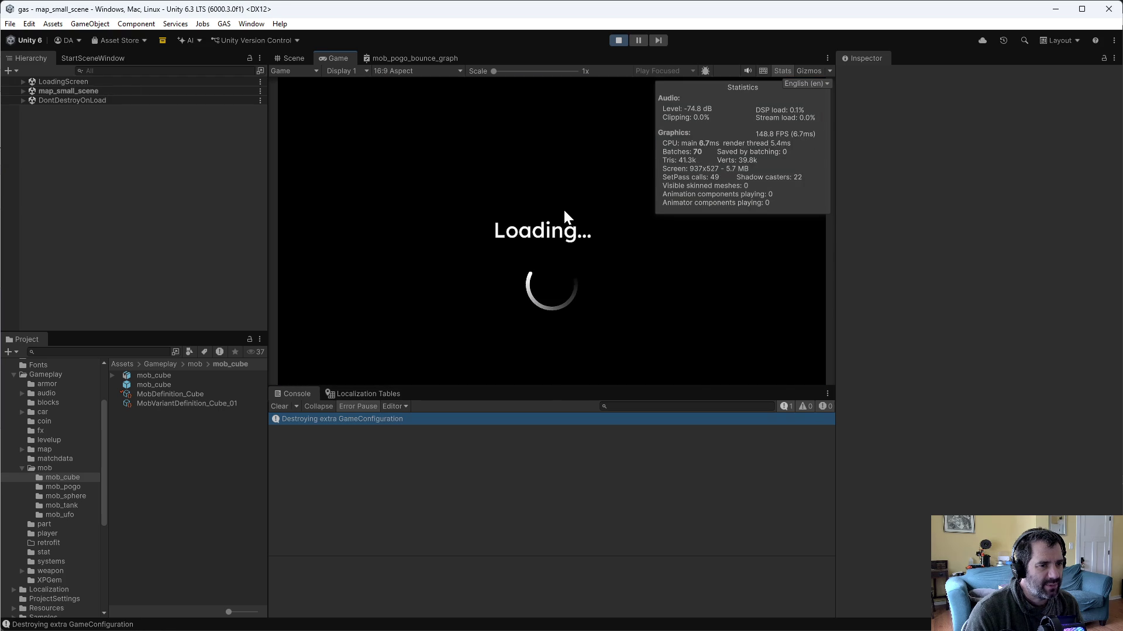
pyautogui.click(781, 72)
pyautogui.click(777, 56)
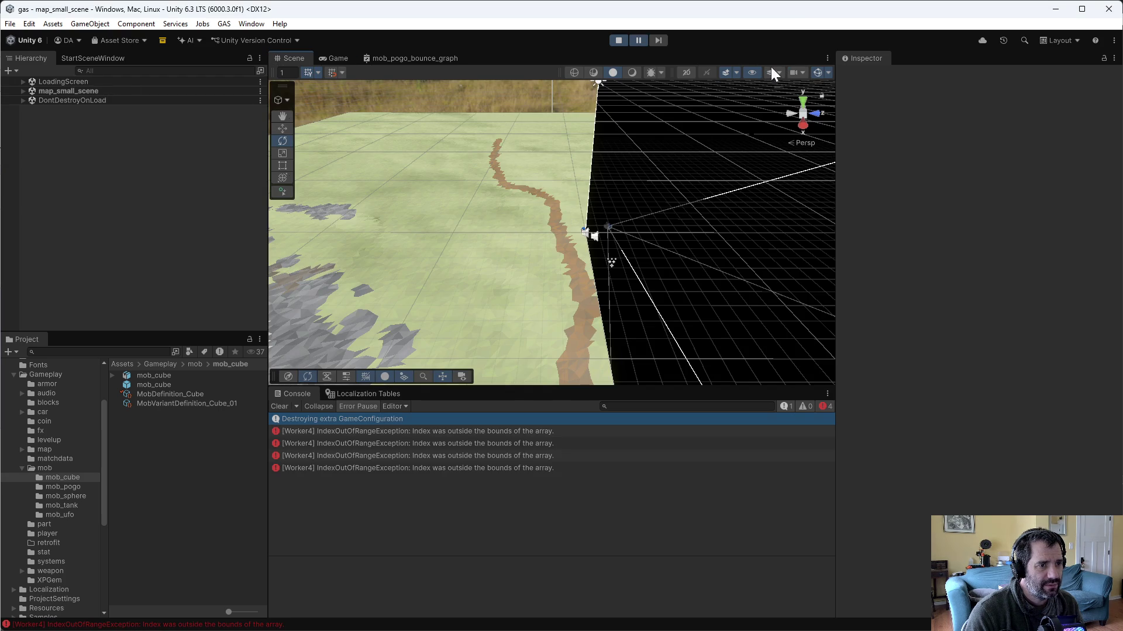
pyautogui.click(621, 43)
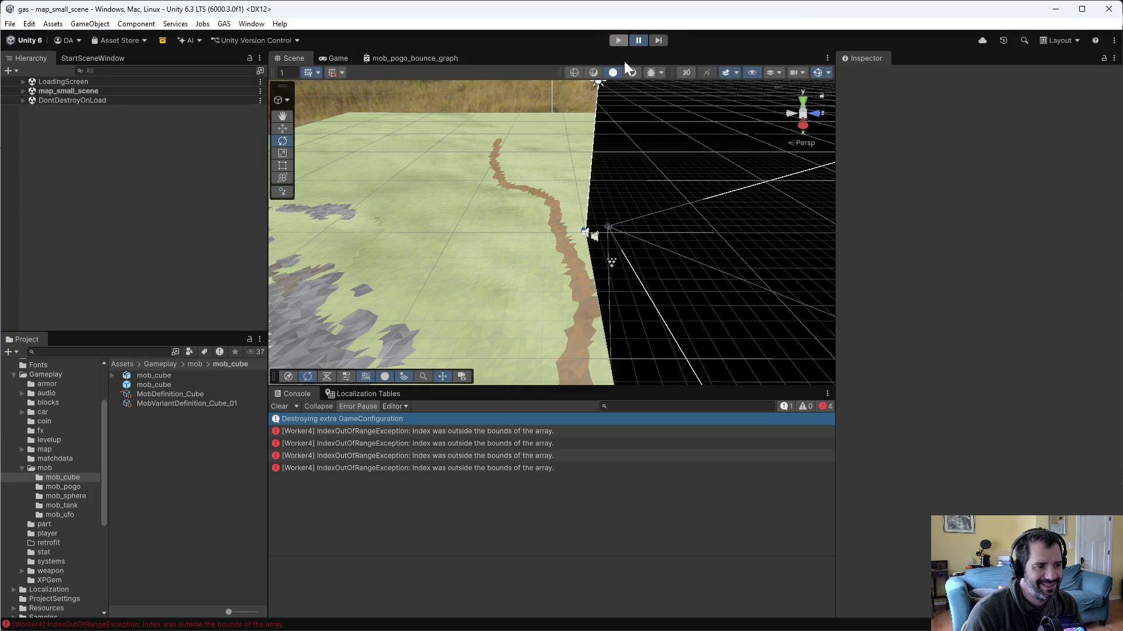
pyautogui.click(527, 431)
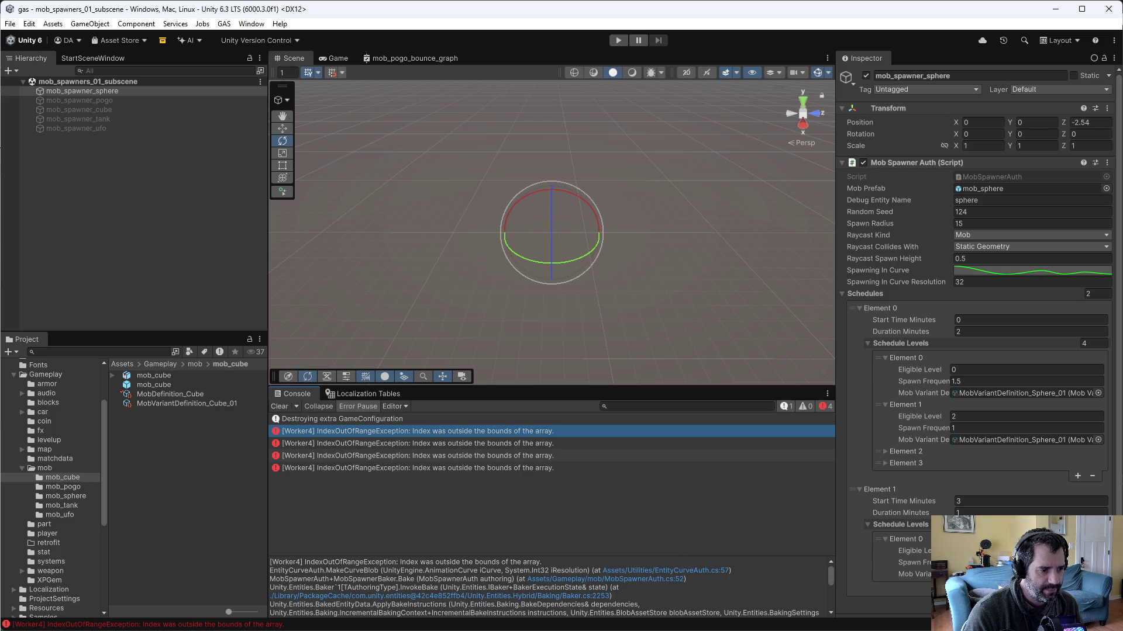
pyautogui.hotkey('alt', 'Tab')
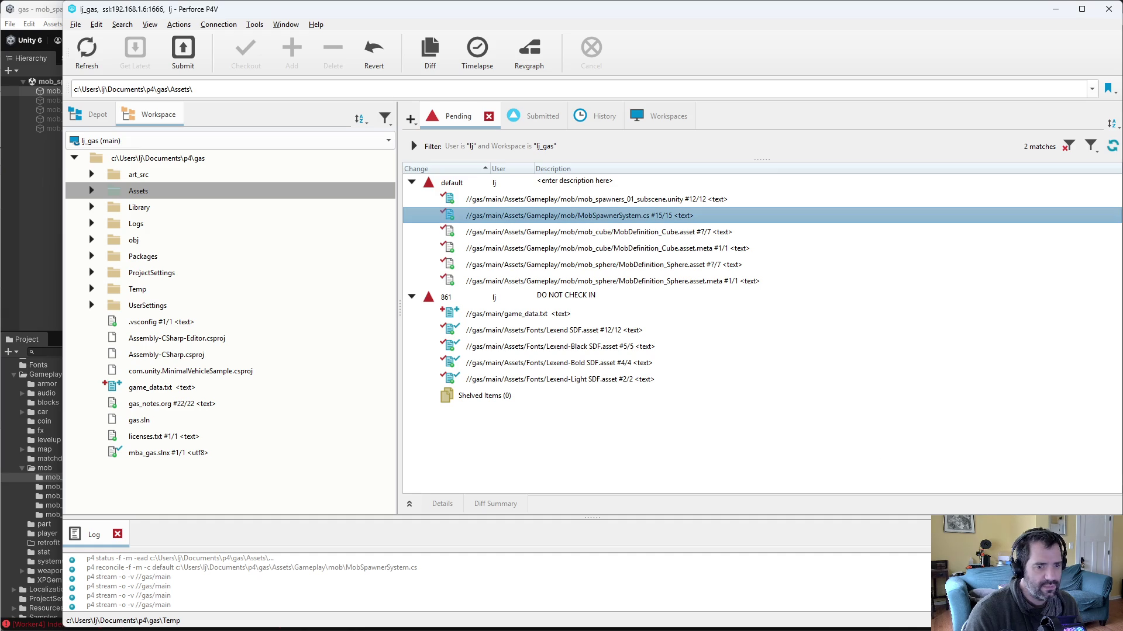
pyautogui.hotkey('alt', 'Tab')
pyautogui.hotkey('ctrl', 'x')
# Step: Open MobSpawnerAuth.cs to the spawner's curve blob baking code, rechecking the Unity error
pyautogui.press('b')
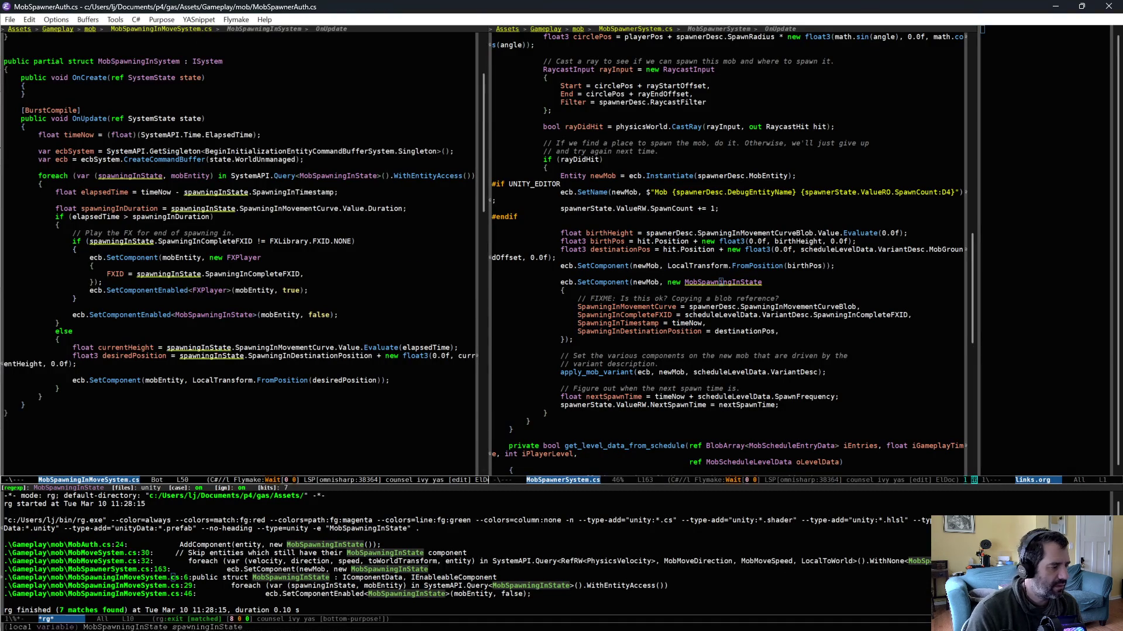
pyautogui.press('Return')
pyautogui.click(220, 358)
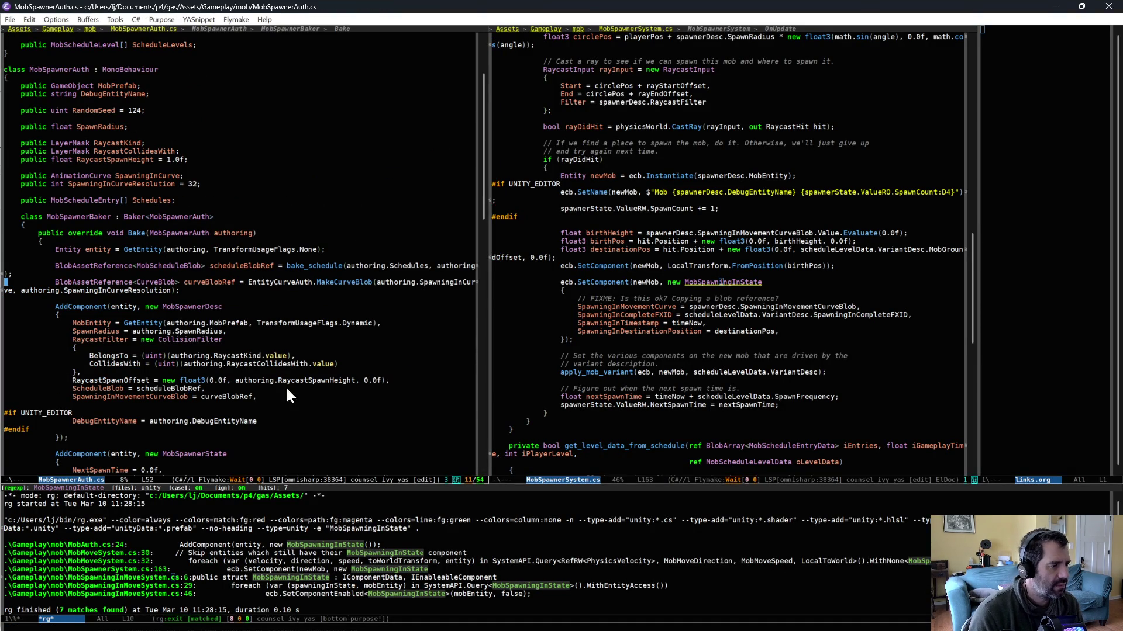
pyautogui.hotkey('alt', 'Tab')
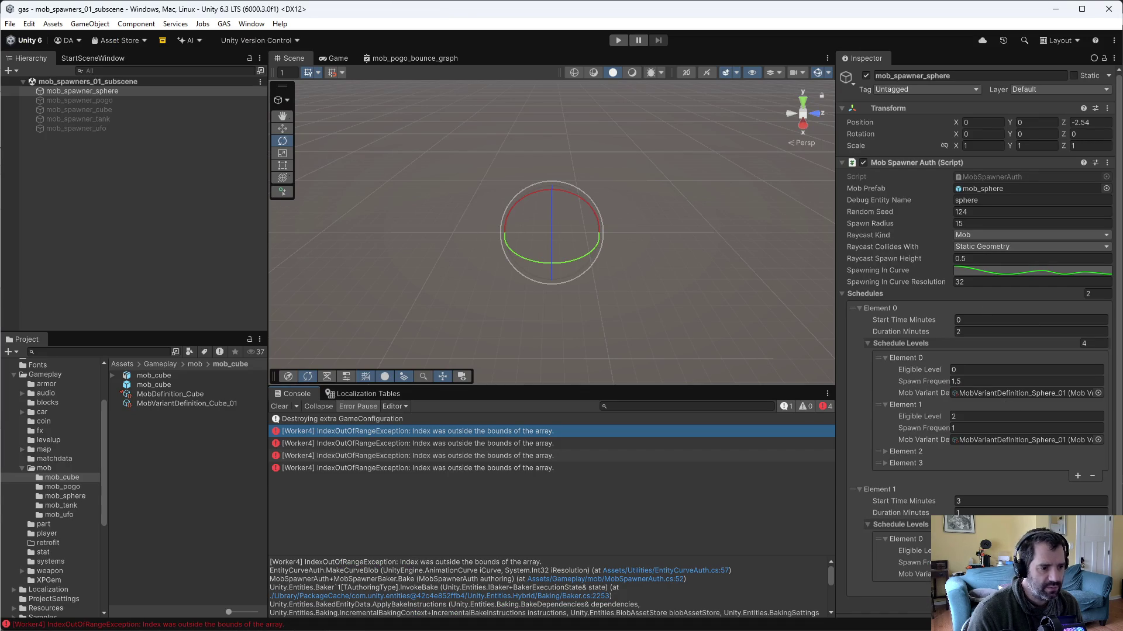
pyautogui.hotkey('alt', 'Tab')
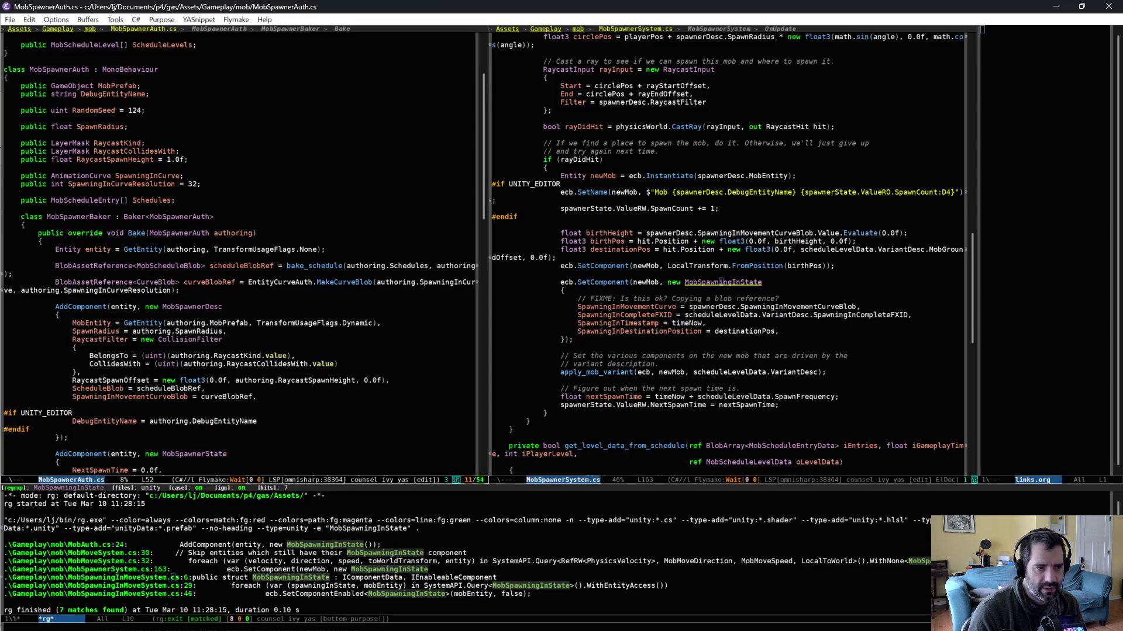
# Step: Switch to EntityCurveAuth.cs and scroll up through MakeCurveBlob, ending back in the Unity editor
pyautogui.hotkey('ctrl', 'x')
pyautogui.write('bcu')
pyautogui.press('Return')
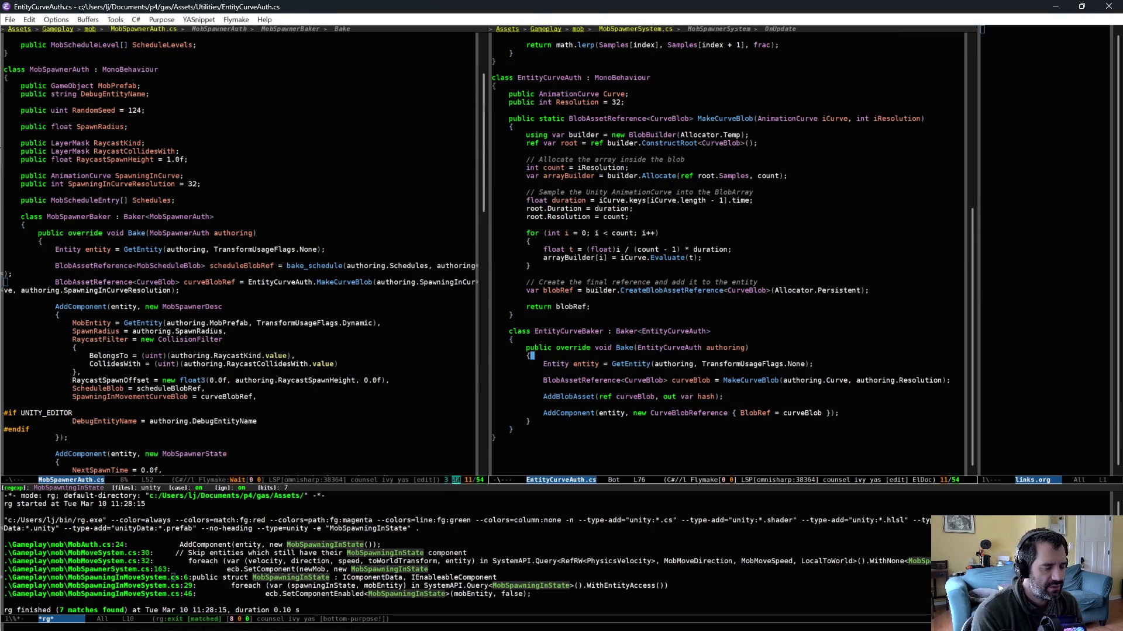
pyautogui.hotkey('alt', 'Tab')
pyautogui.hotkey('alt', 'Tab')
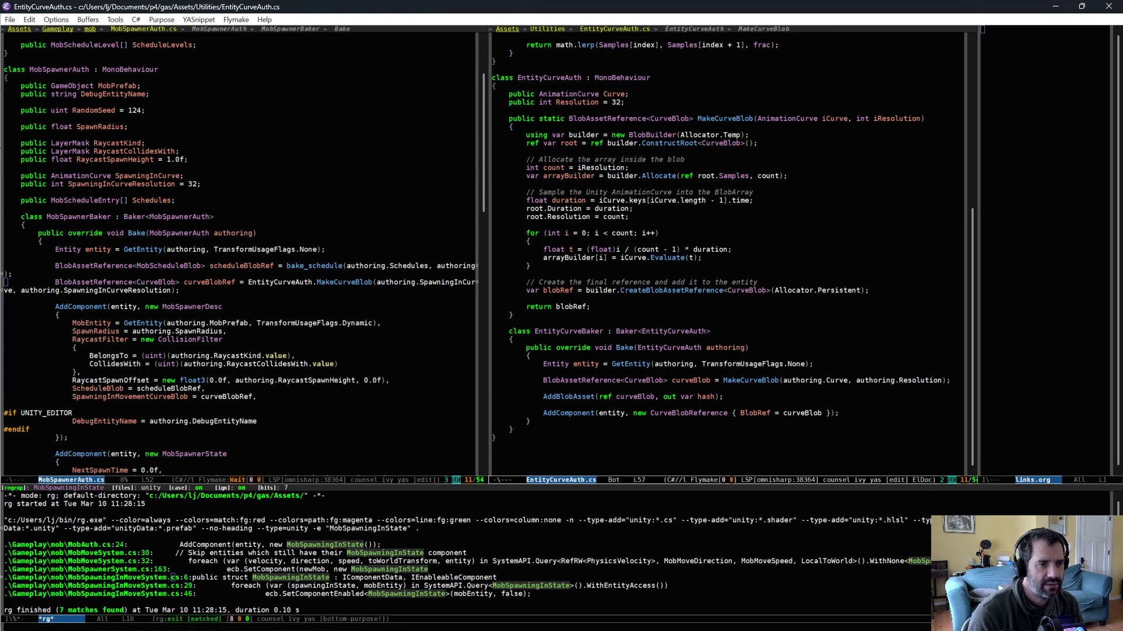
pyautogui.scroll(2, 773, 342)
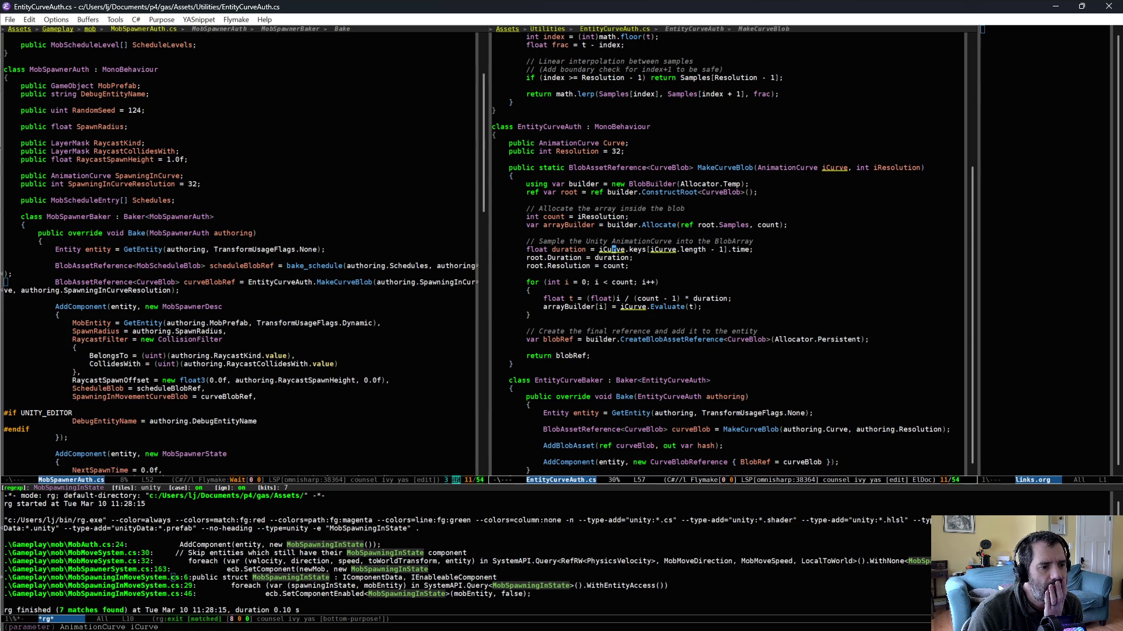
pyautogui.hotkey('alt', 'Tab')
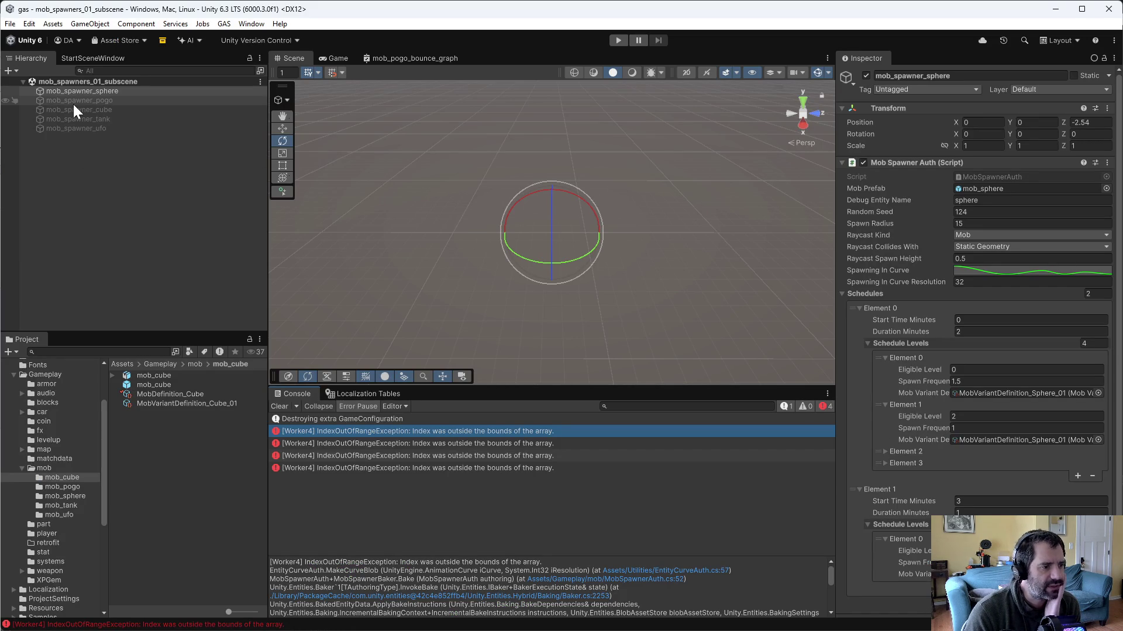
# Step: Check the pogo and cube spawners' Spawning In Curves
pyautogui.click(45, 99)
pyautogui.click(979, 271)
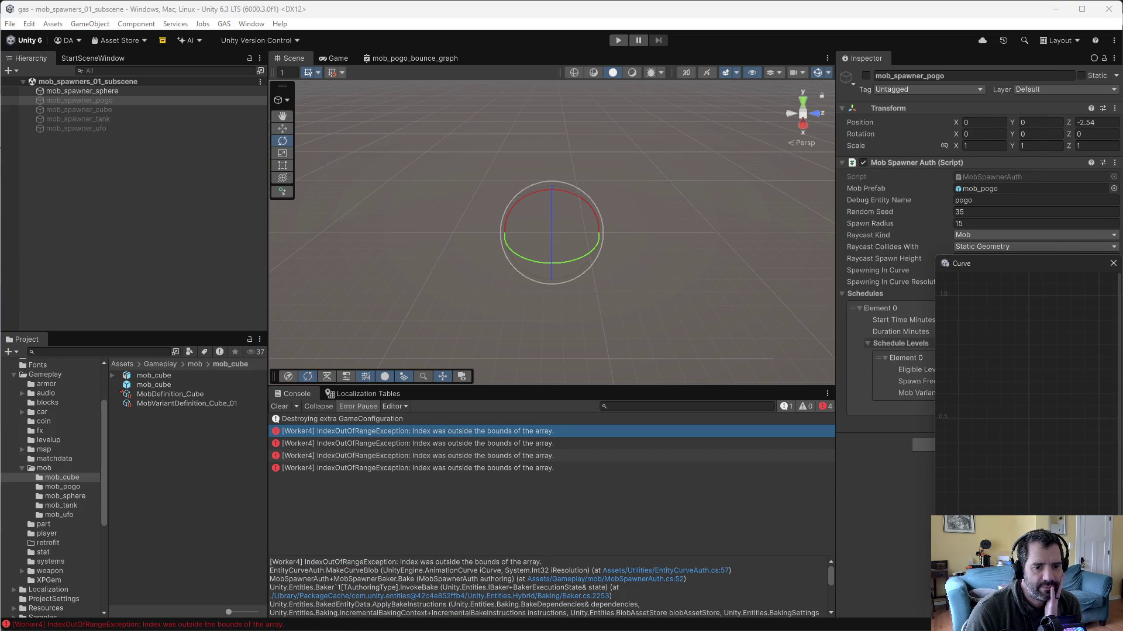
pyautogui.click(1112, 263)
pyautogui.click(96, 111)
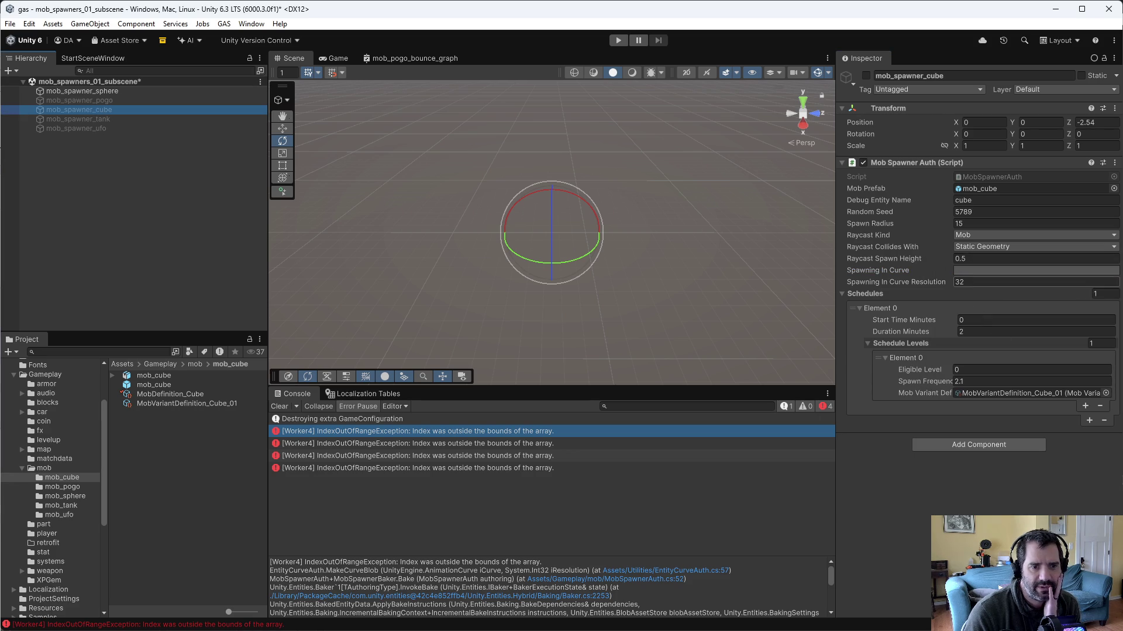
pyautogui.click(966, 271)
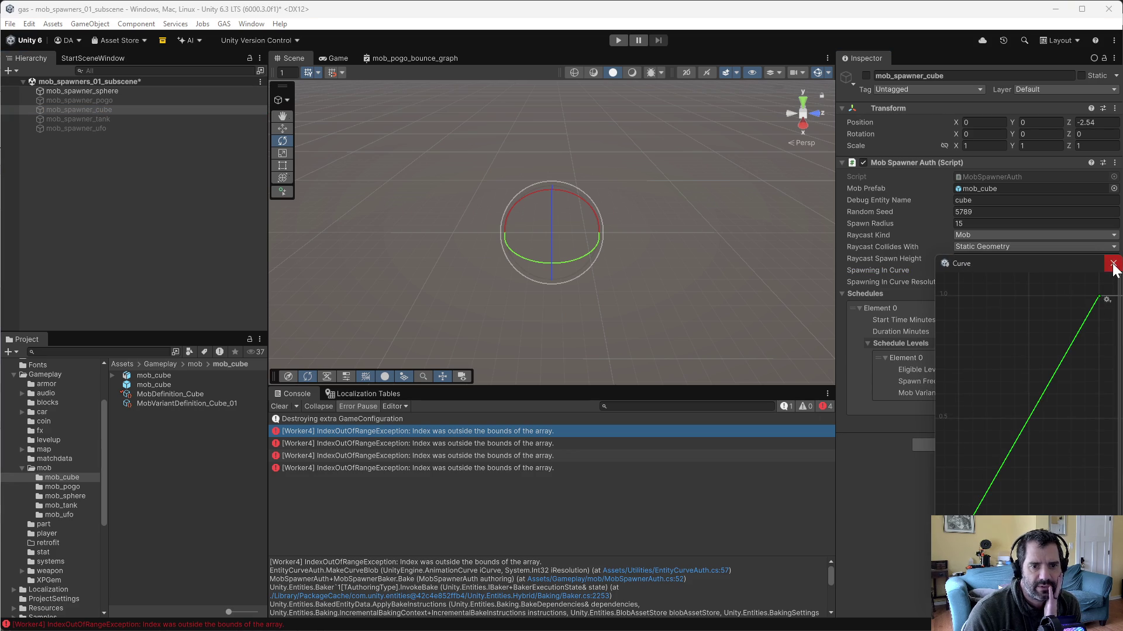
pyautogui.click(1113, 263)
# Step: Check the tank and ufo spawners' Spawning In Curves, save mob_spawners_01_subscene, and enter play mode
pyautogui.click(71, 118)
pyautogui.click(986, 271)
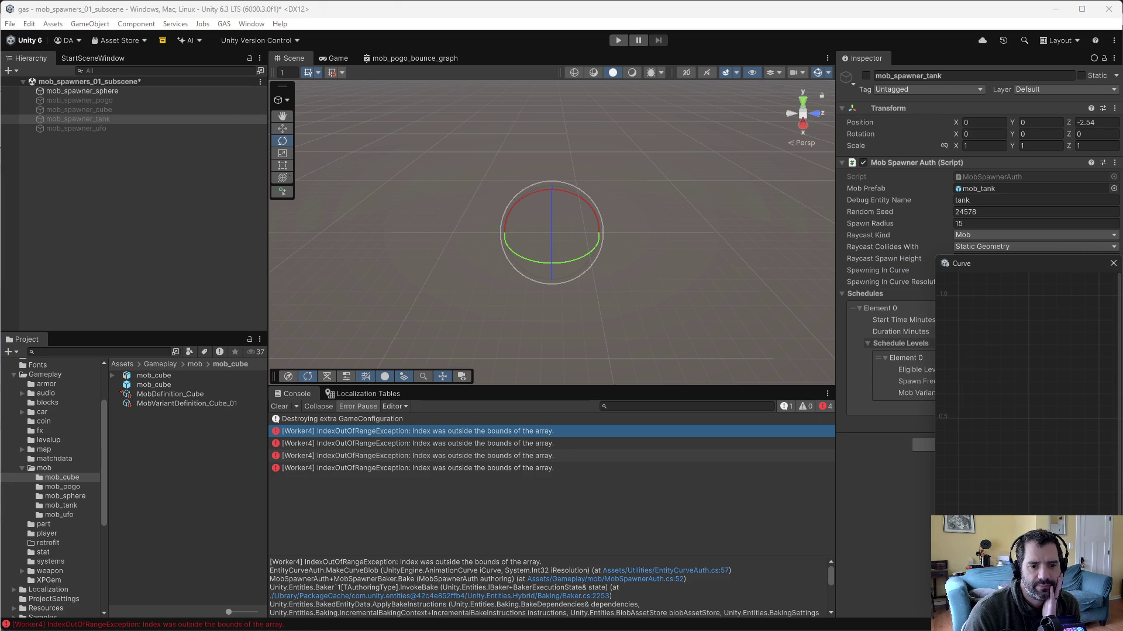
pyautogui.click(1113, 266)
pyautogui.click(106, 129)
pyautogui.click(984, 271)
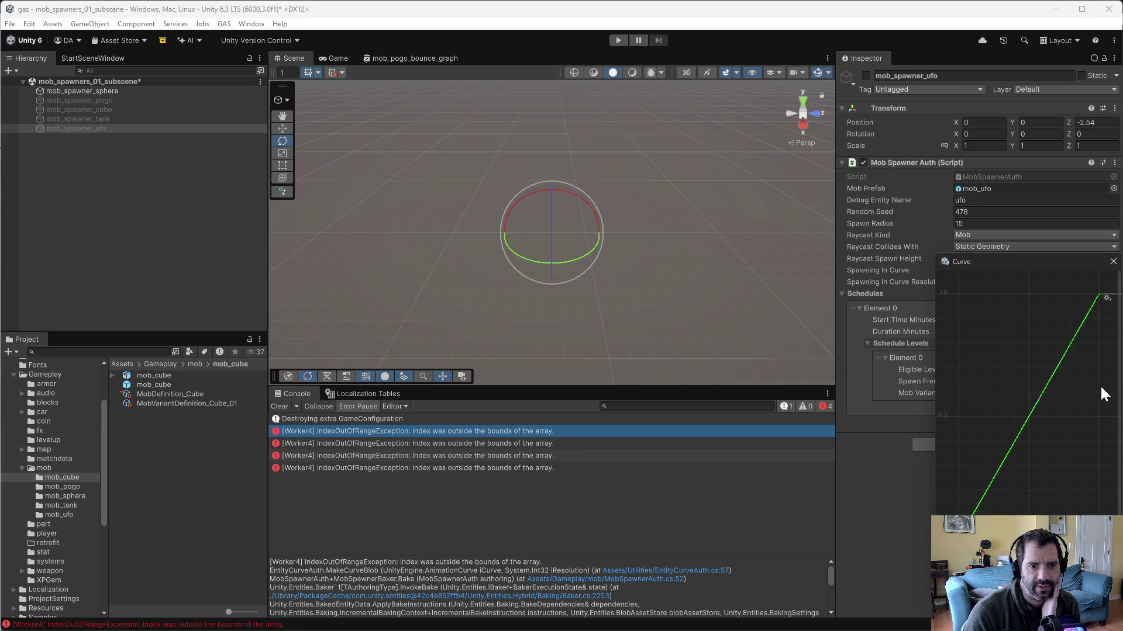
pyautogui.click(1113, 262)
pyautogui.hotkey('ctrl', 's')
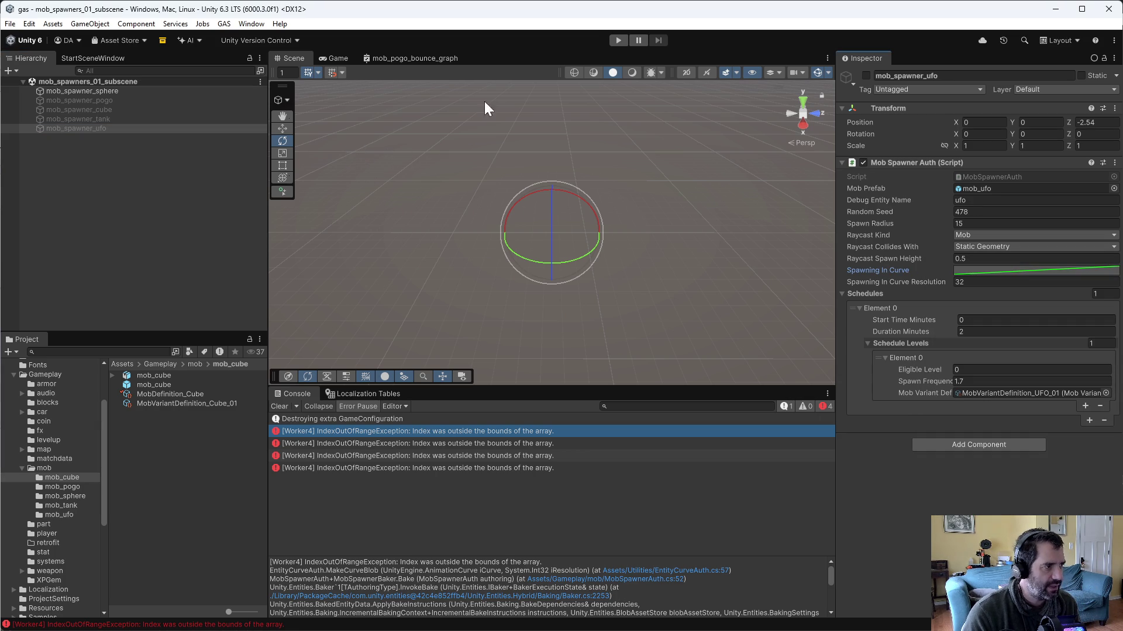
pyautogui.click(618, 40)
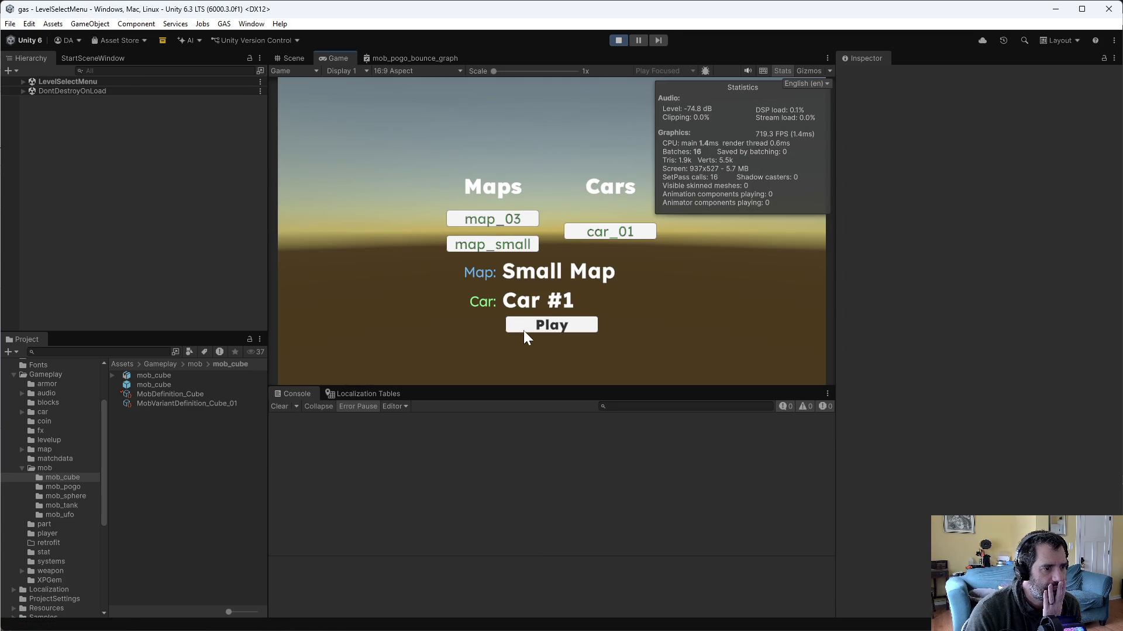
# Step: Launch the small map with Car #1, hide the Stats overlay, drive around, then stop play mode
pyautogui.click(524, 331)
pyautogui.click(103, 59)
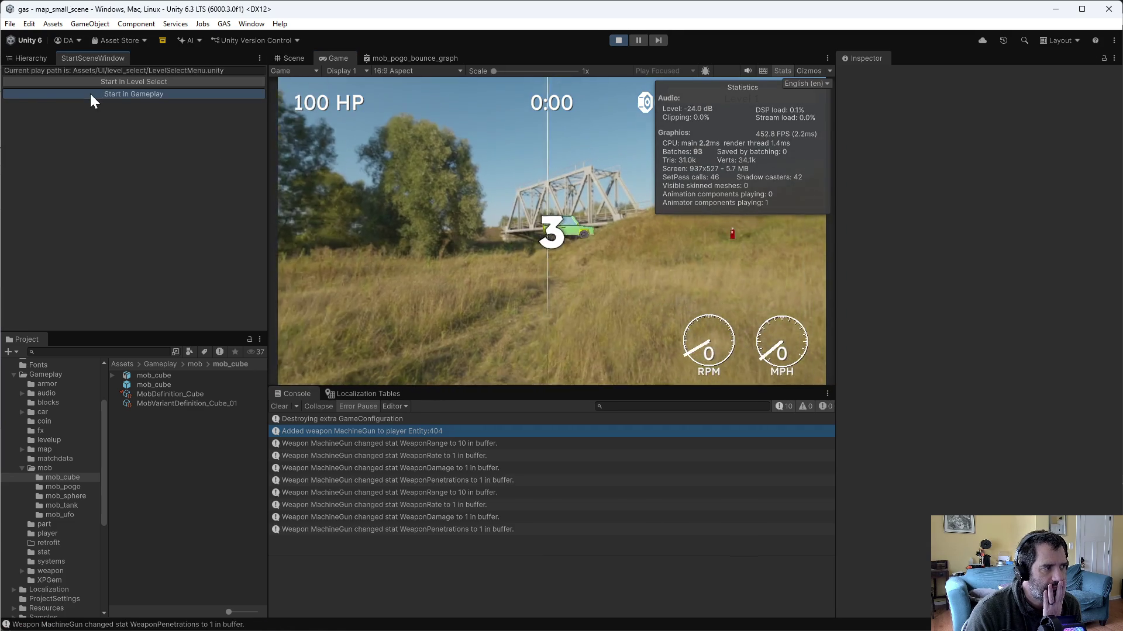
pyautogui.click(43, 60)
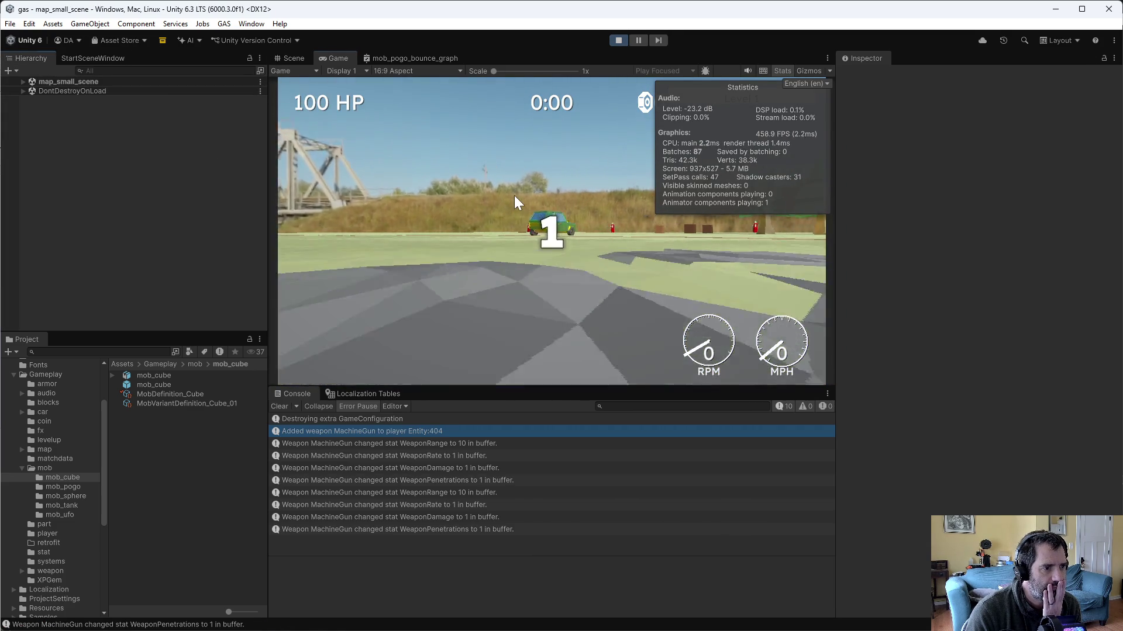
pyautogui.click(787, 68)
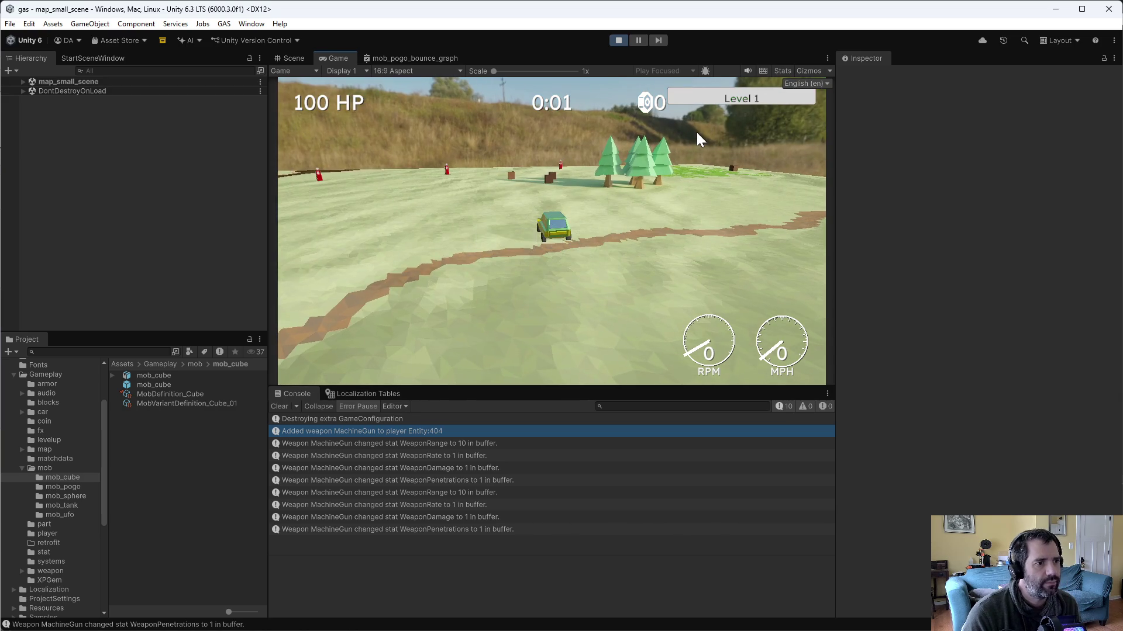
pyautogui.press('w')
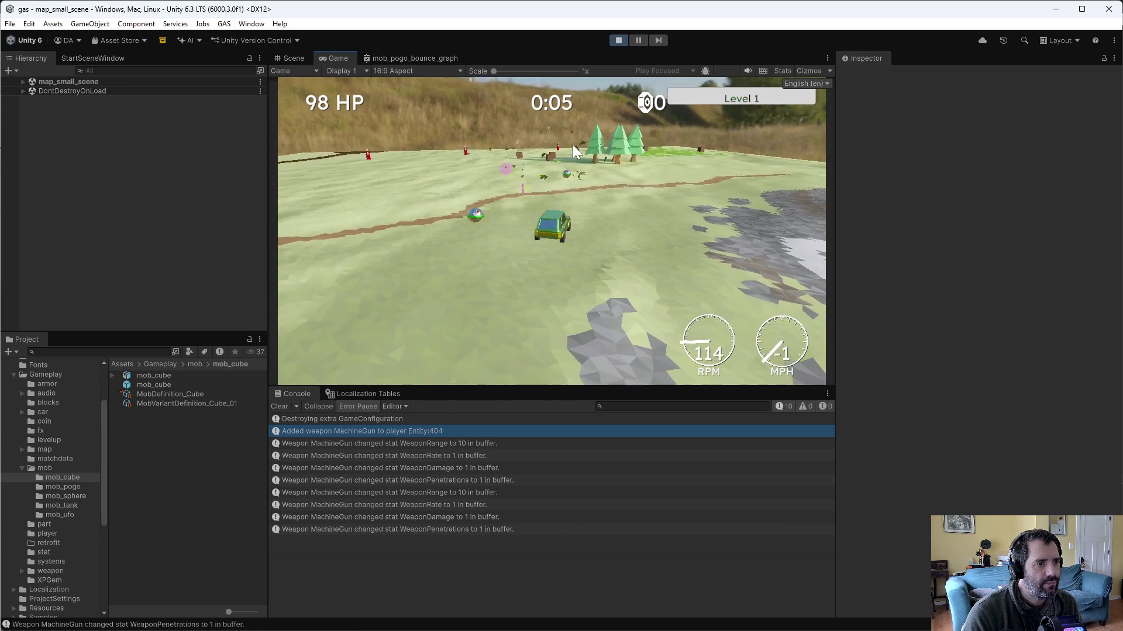
pyautogui.press('w')
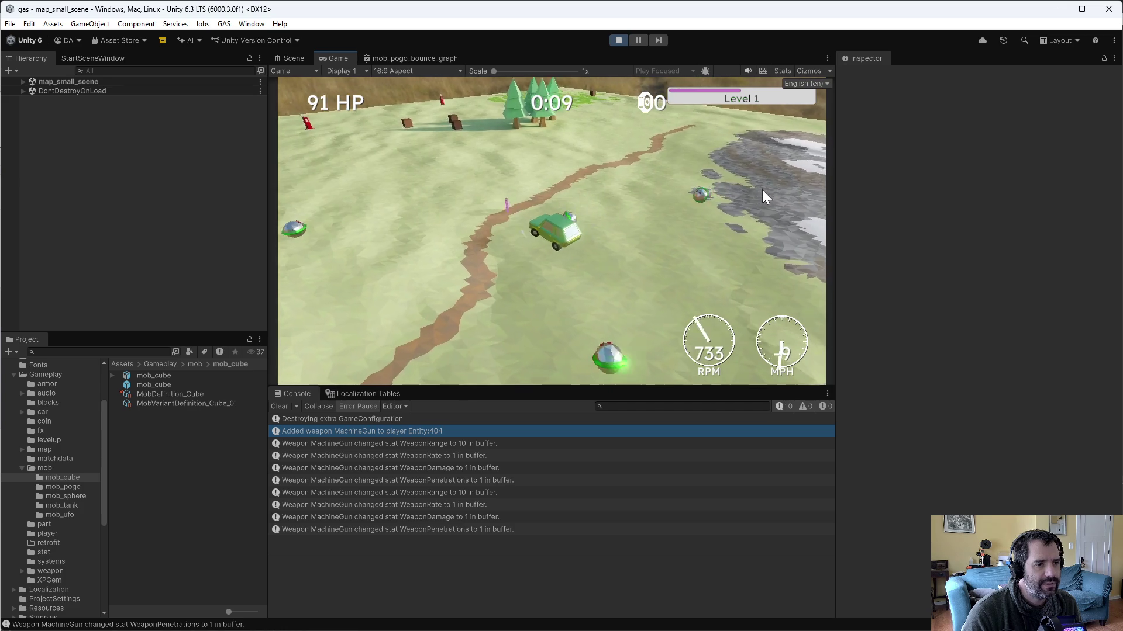
pyautogui.press('w')
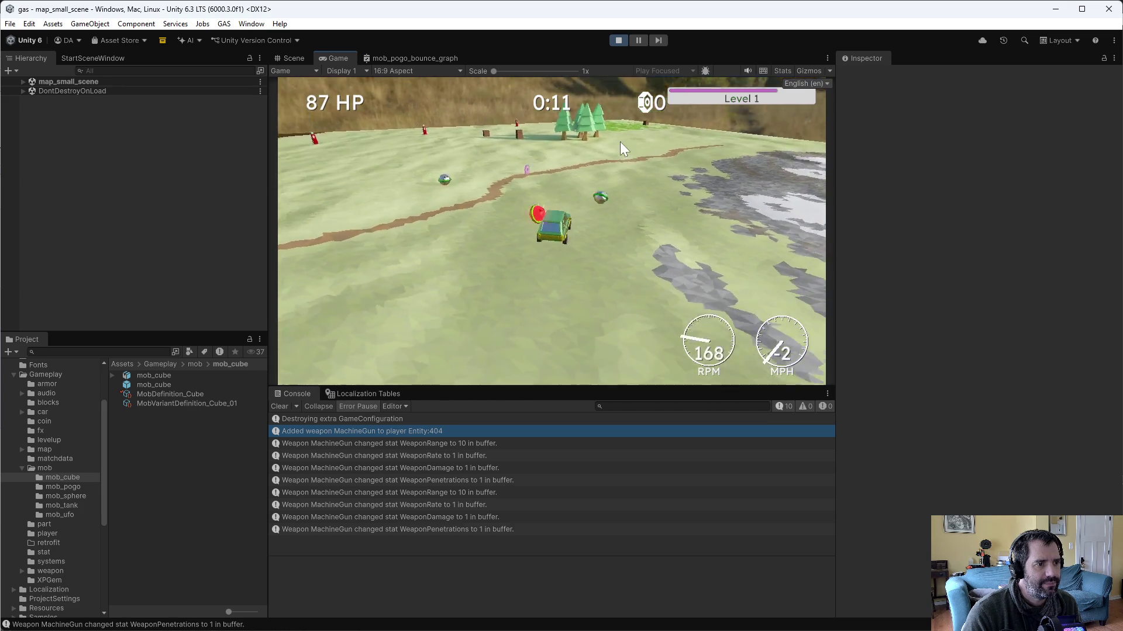
pyautogui.click(615, 40)
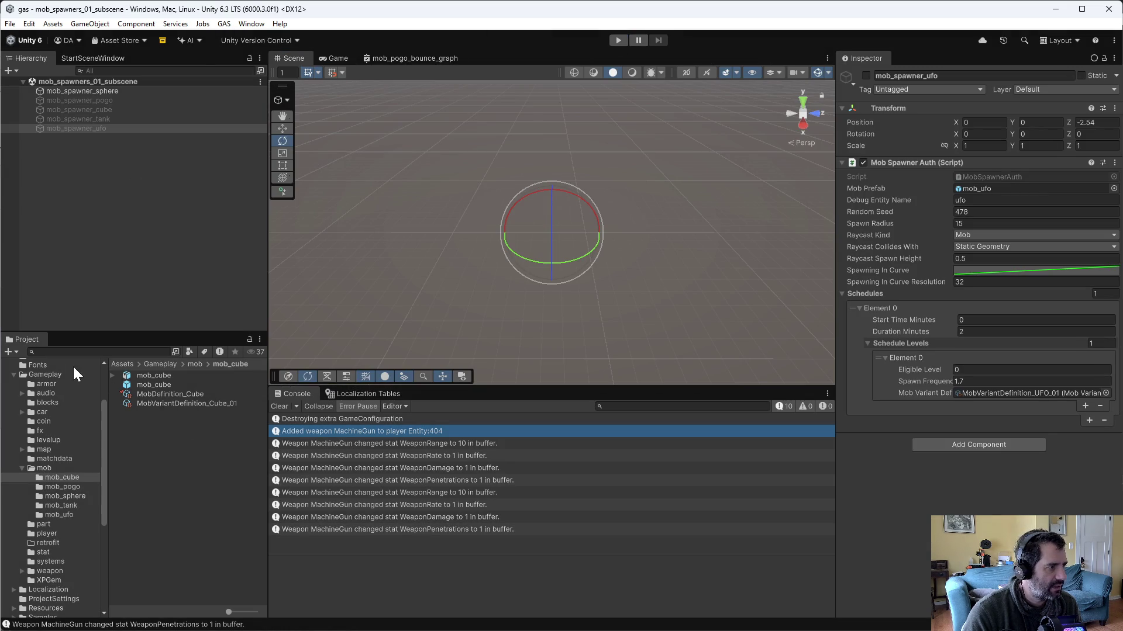
# Step: Inspect the sphere spawner's current Spawning In Curve
pyautogui.click(93, 91)
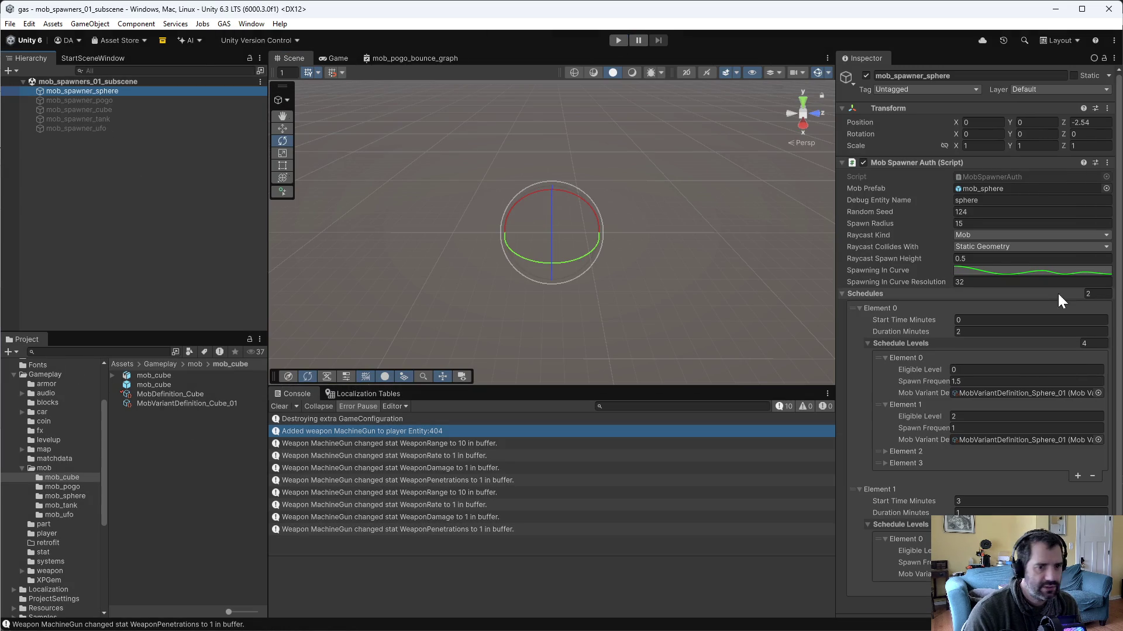
pyautogui.click(1005, 271)
pyautogui.scroll(-5, 981, 359)
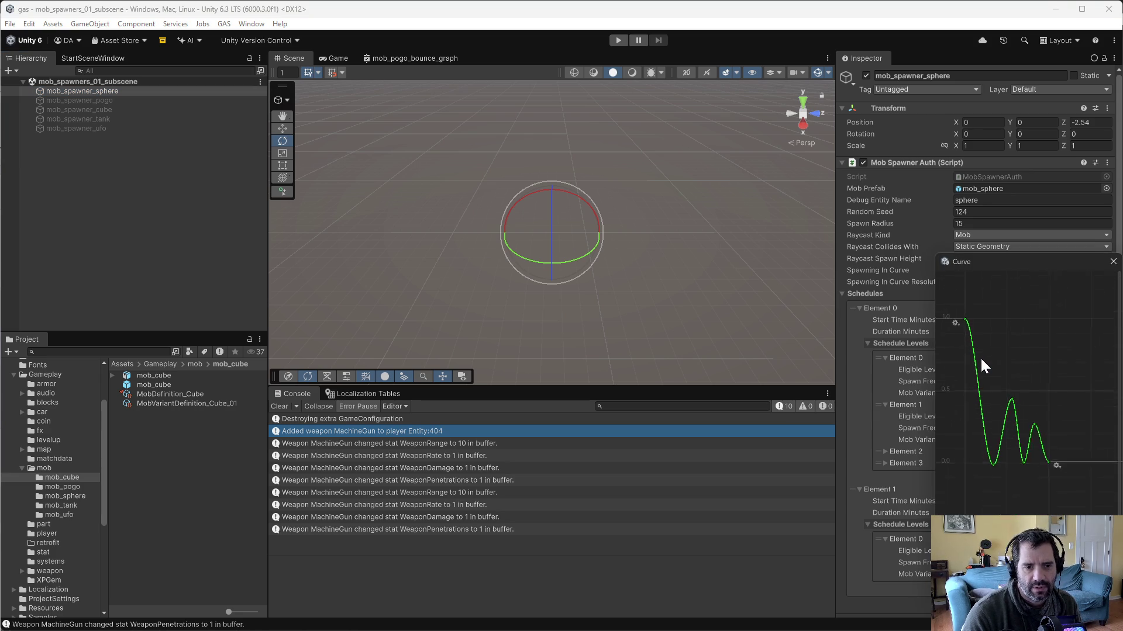
pyautogui.click(1112, 262)
# Step: Save MobDefinition_Sphere's Spawning In Movement Curve as a new curve preset
pyautogui.click(179, 398)
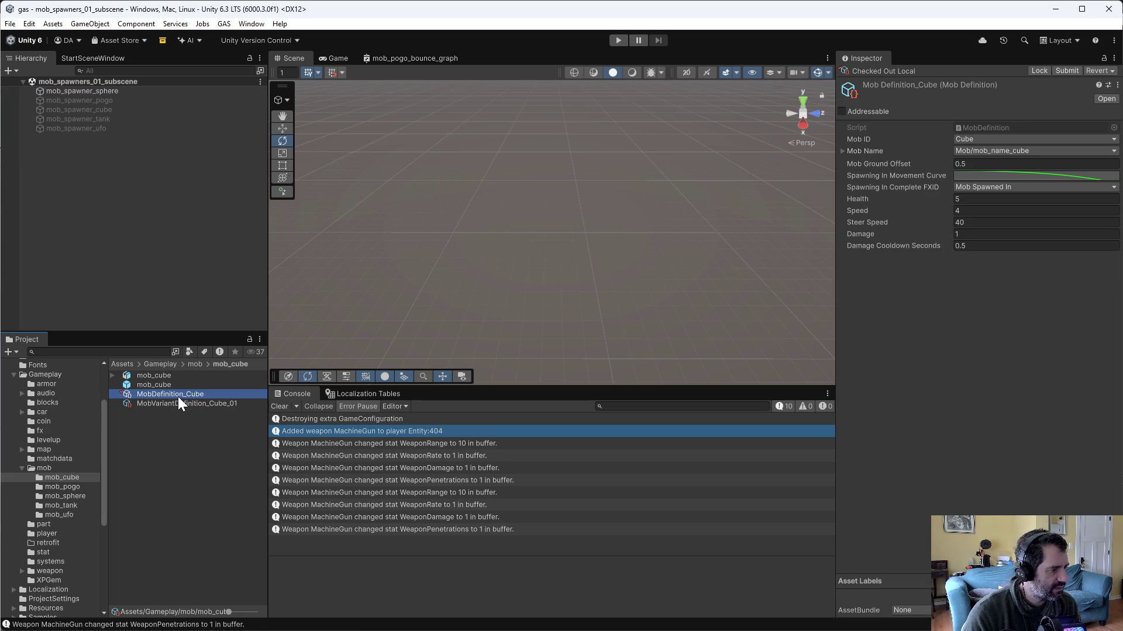
pyautogui.click(62, 496)
pyautogui.click(191, 442)
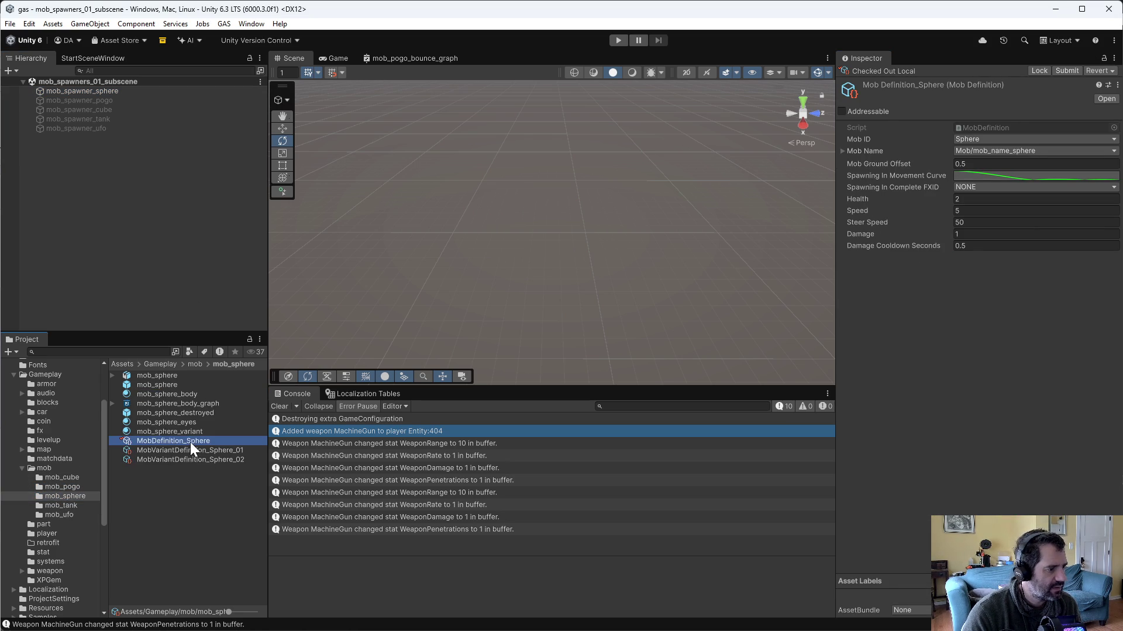
pyautogui.click(974, 171)
pyautogui.click(974, 170)
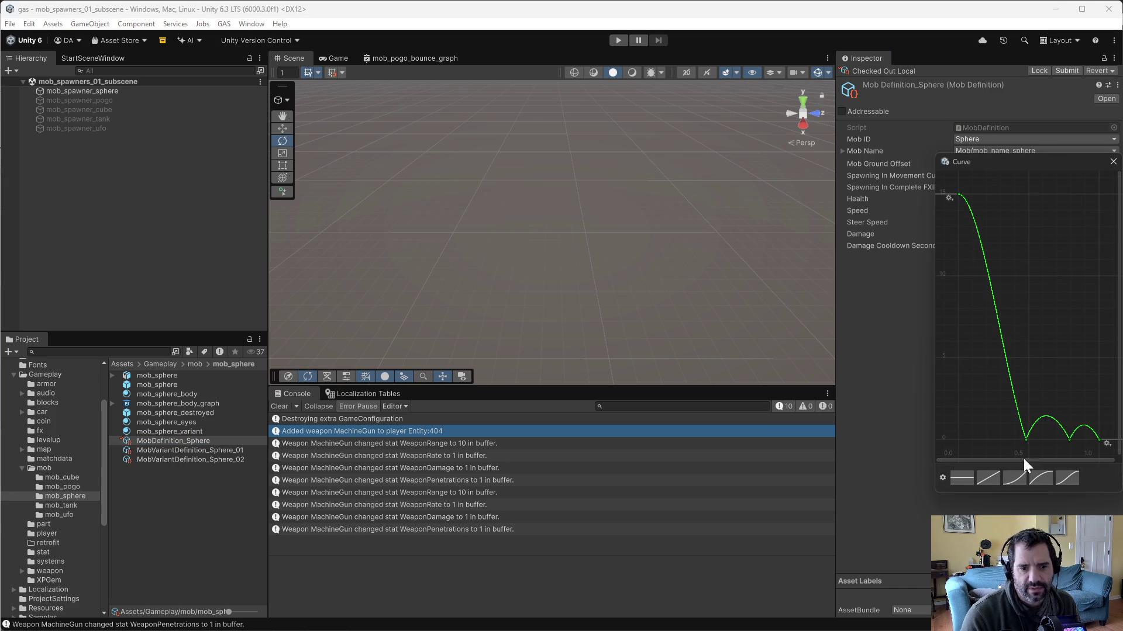
pyautogui.click(942, 478)
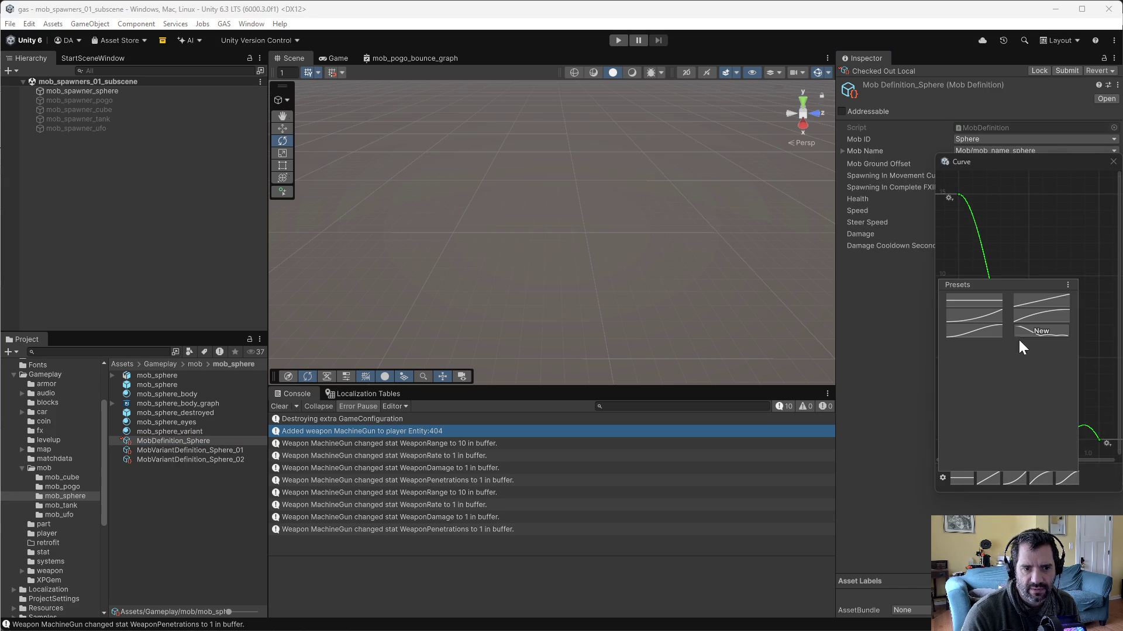
pyautogui.click(1040, 332)
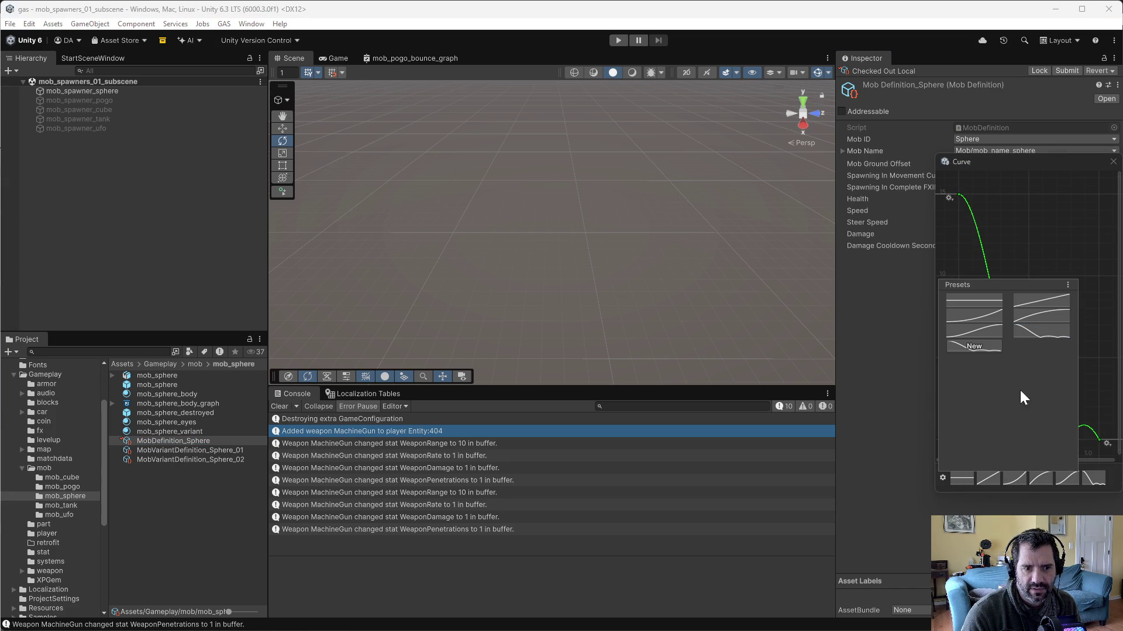
pyautogui.click(1113, 161)
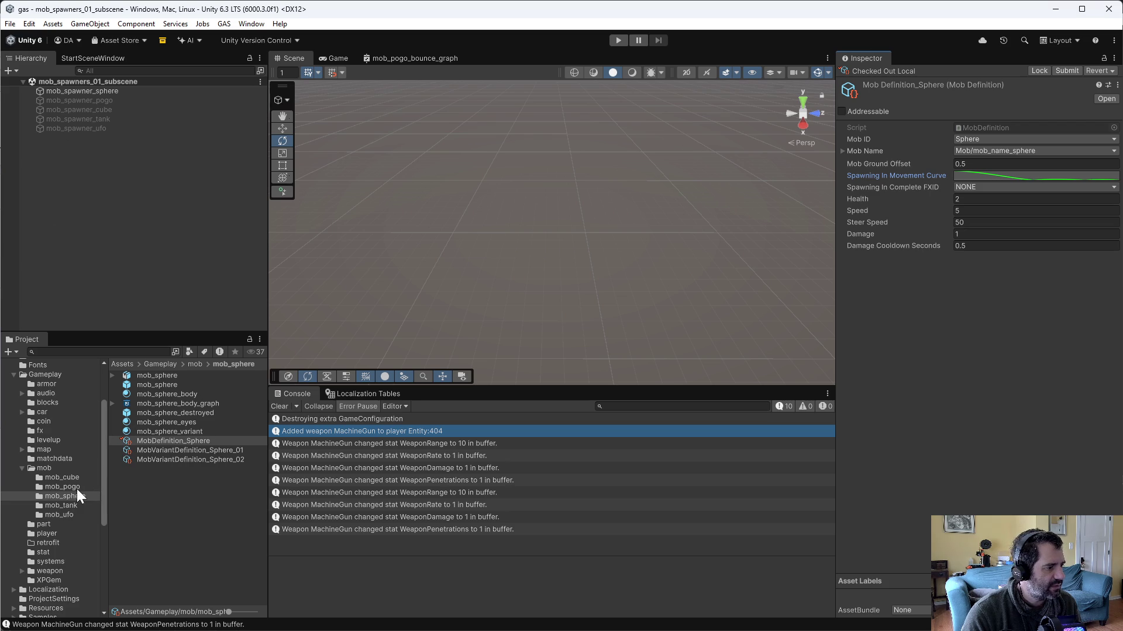
# Step: Check MobDefinition_Cube's curve presets, then open mob_spawner_sphere's Spawning In Curve
pyautogui.click(72, 476)
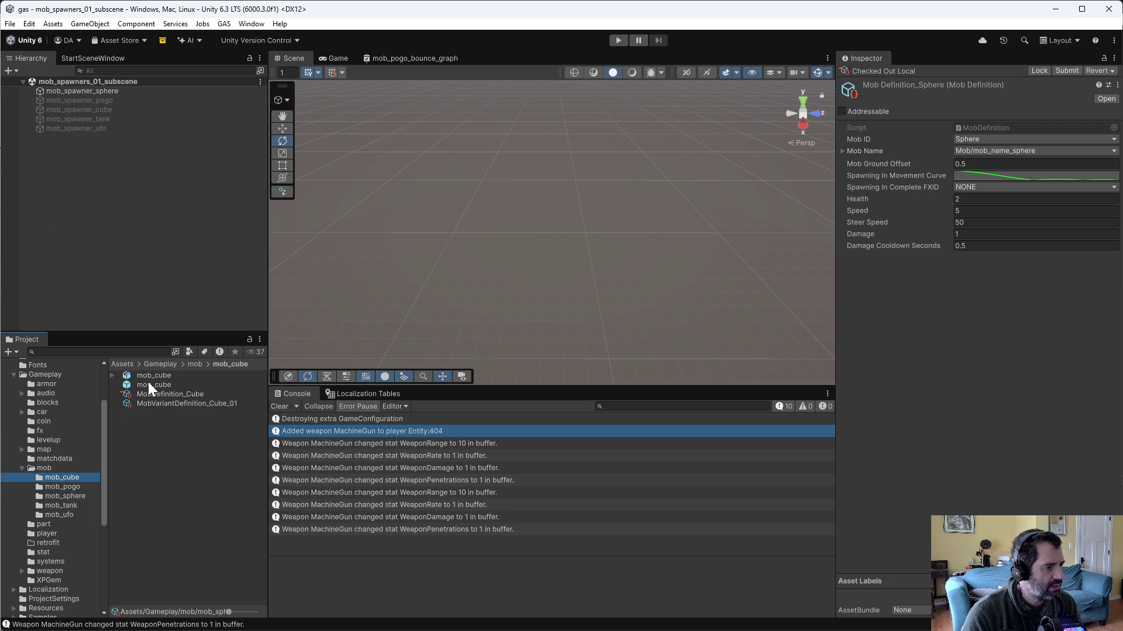
pyautogui.click(153, 393)
pyautogui.click(999, 177)
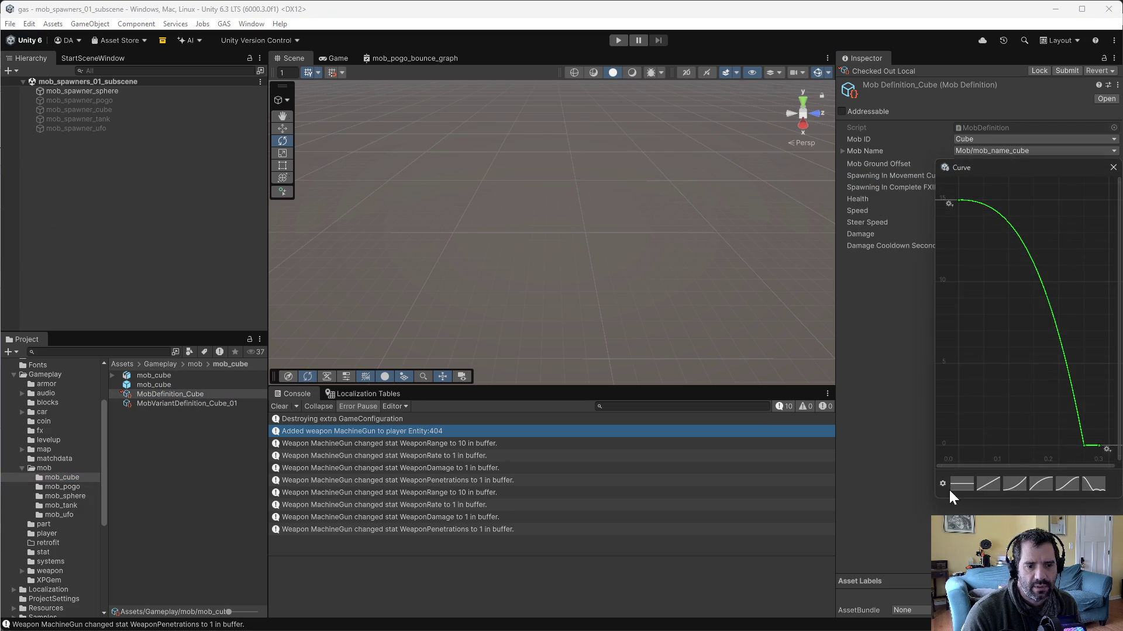
pyautogui.click(942, 484)
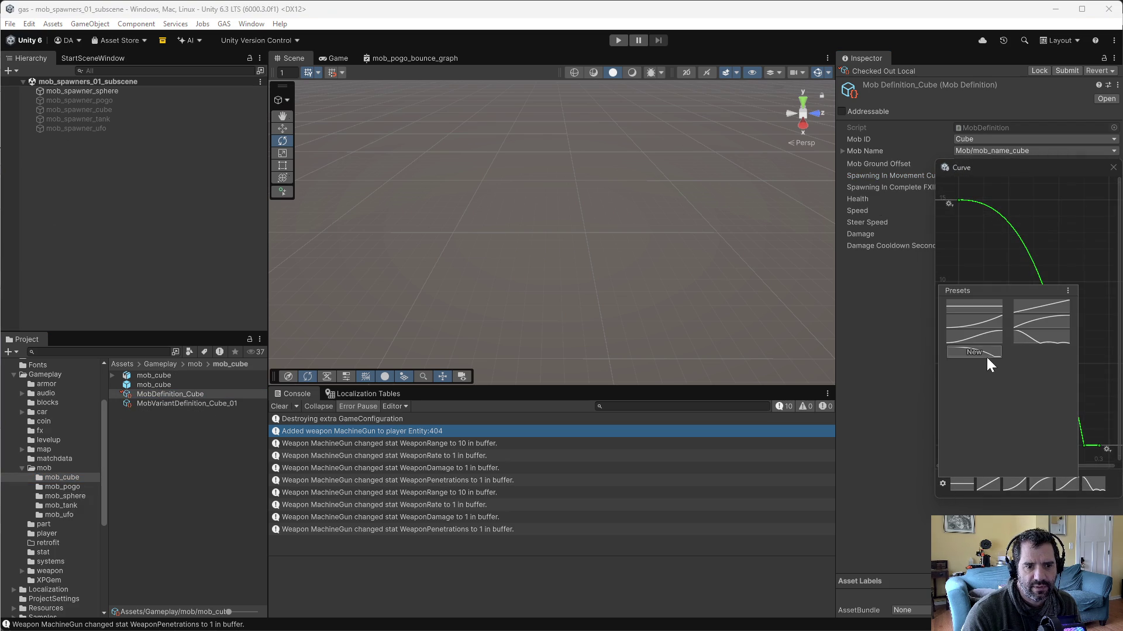
pyautogui.click(1087, 121)
pyautogui.click(88, 91)
pyautogui.click(980, 272)
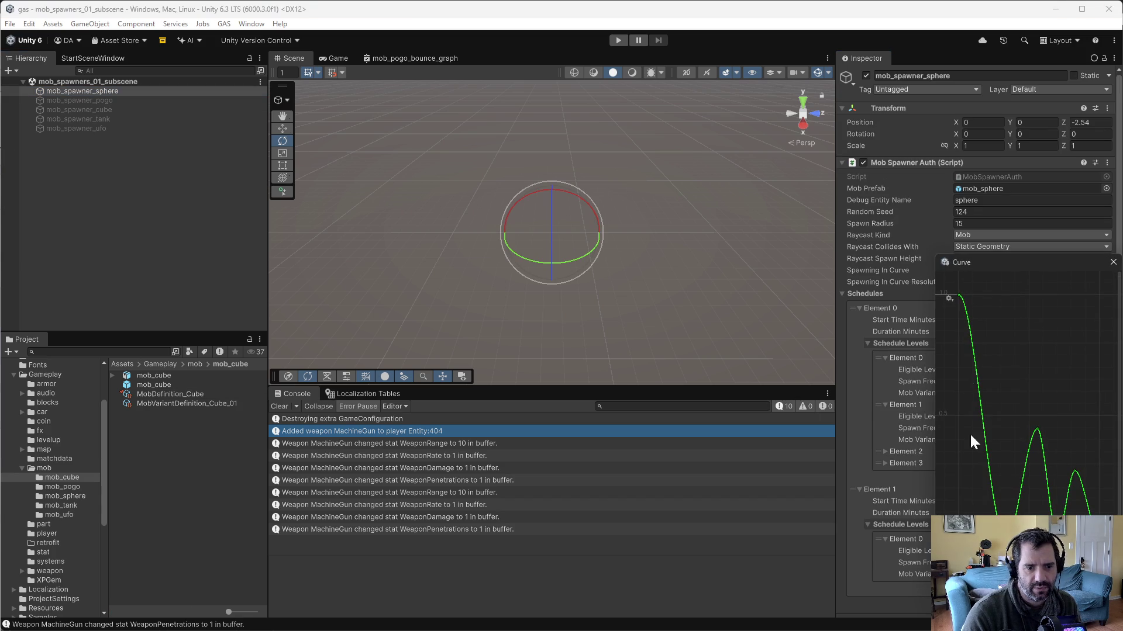
# Step: Drag the sphere spawner's curve keys into a smooth decline and save the subscene
pyautogui.moveTo(959, 297); pyautogui.dragTo(1023, 275)
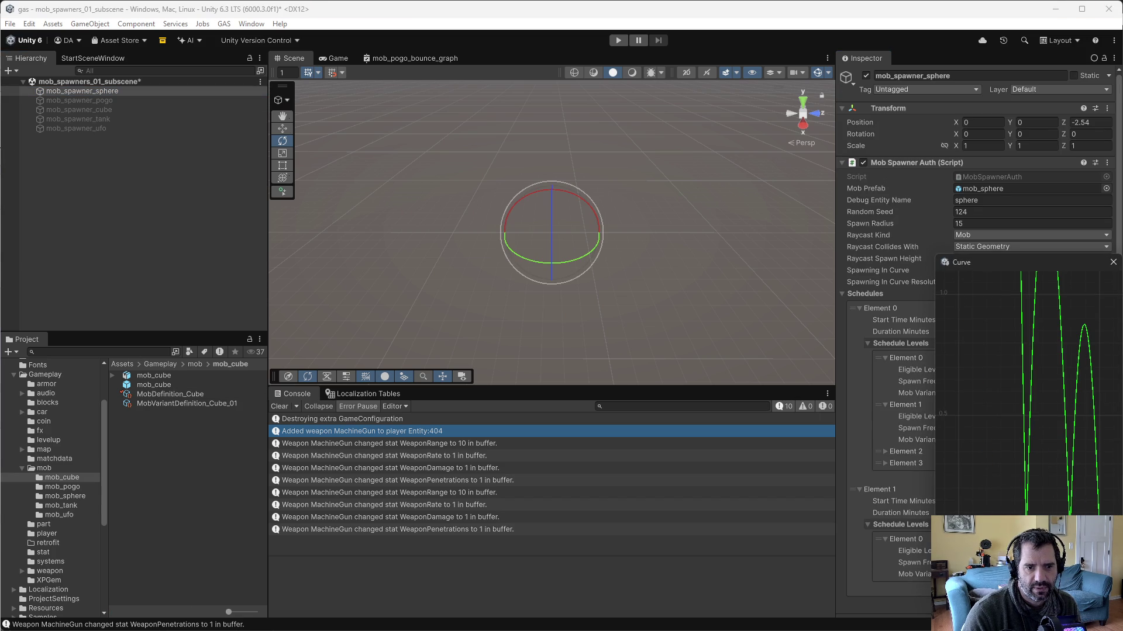
pyautogui.moveTo(1018, 433); pyautogui.dragTo(1015, 398)
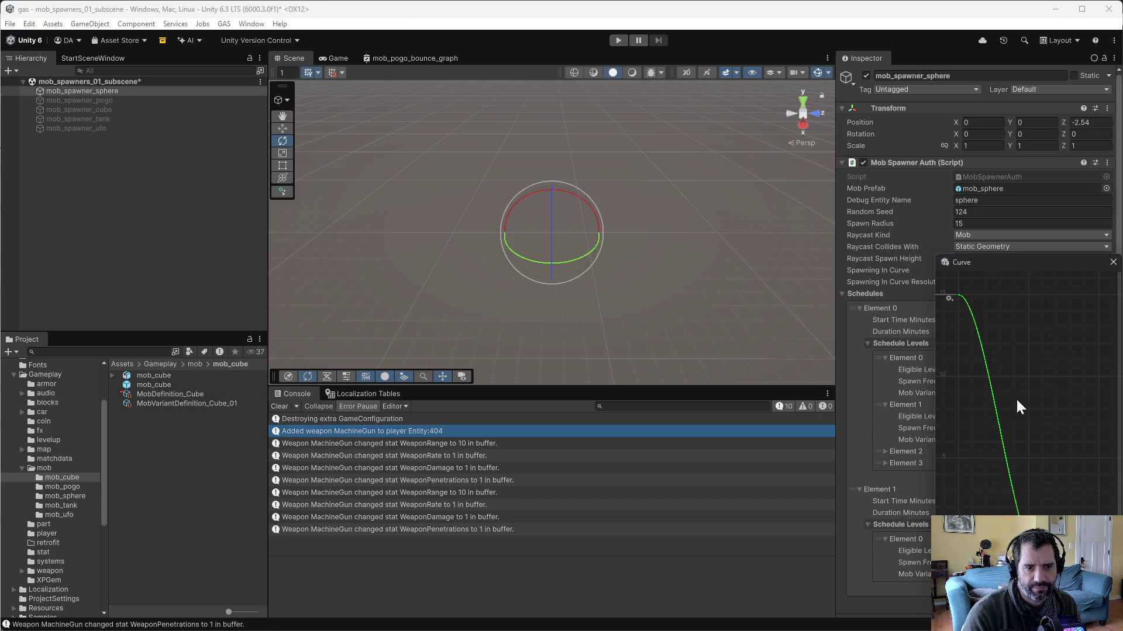
pyautogui.click(1113, 262)
pyautogui.hotkey('ctrl', 's')
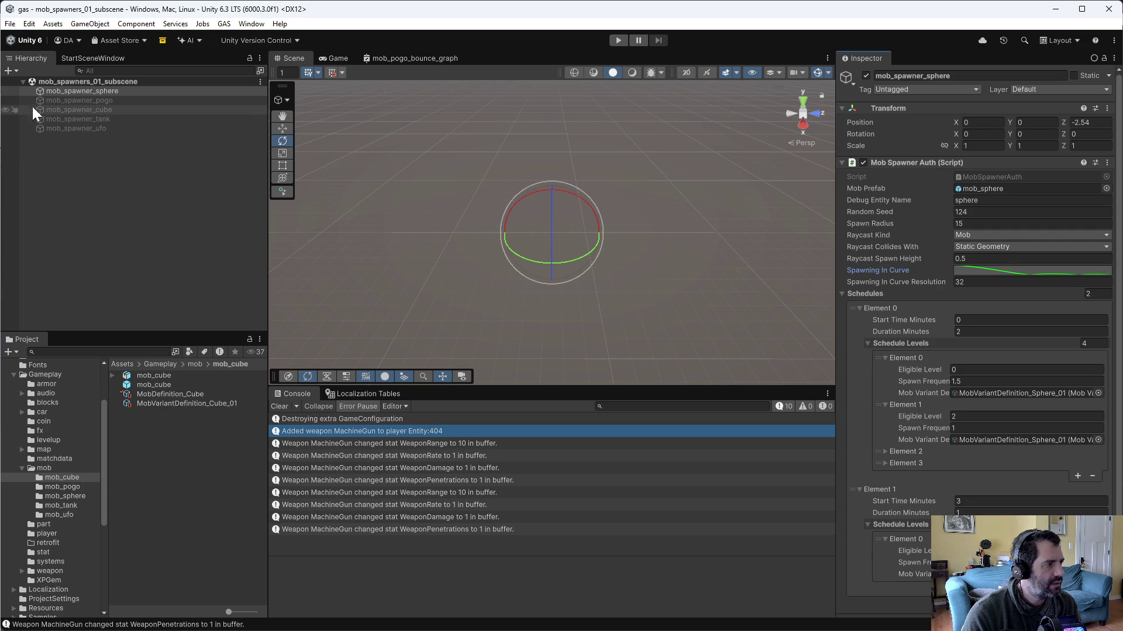
# Step: Enable mob_spawner_cube and check its Spawning In Curve
pyautogui.click(14, 108)
pyautogui.click(865, 75)
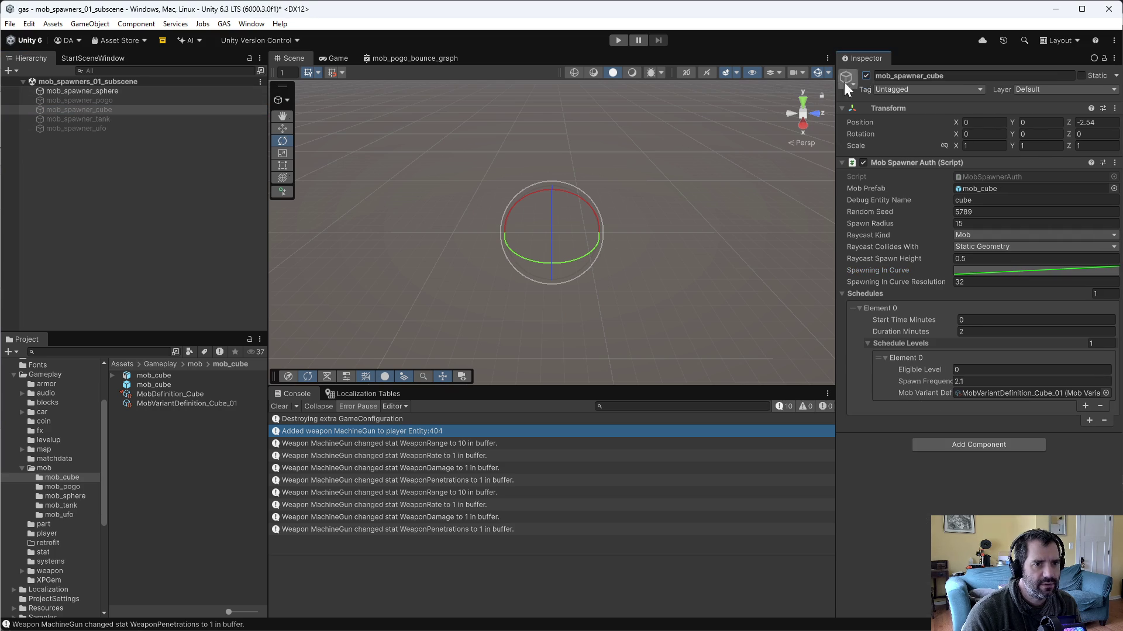
pyautogui.click(1002, 271)
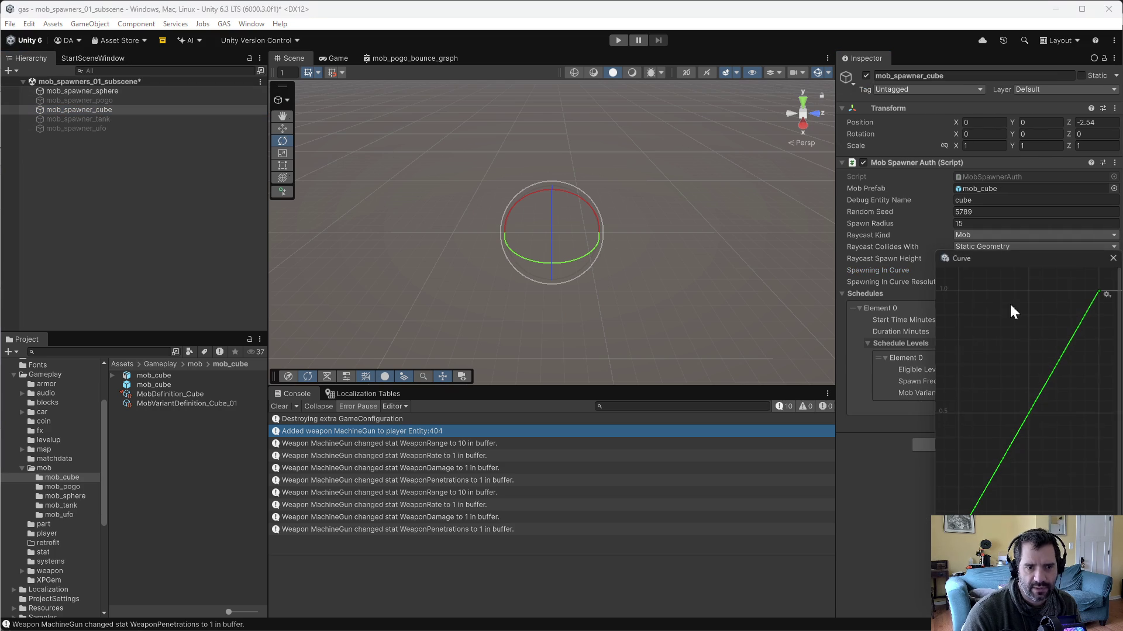
pyautogui.click(1113, 258)
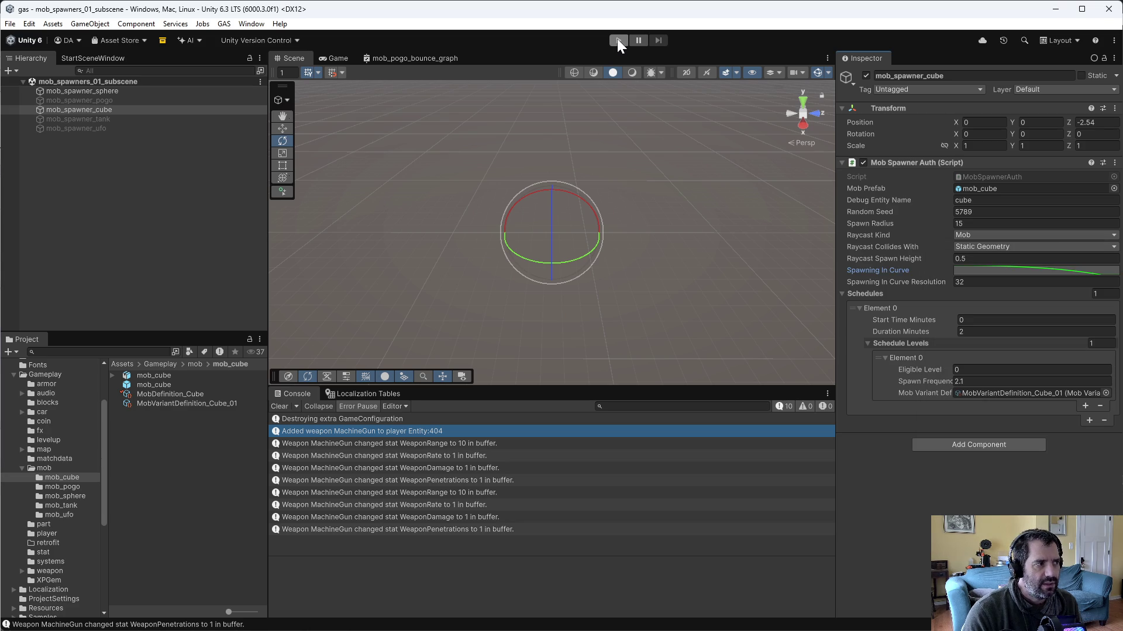
# Step: Play the small map, driving the car to watch cube and sphere mobs spawn, then stop
pyautogui.click(616, 39)
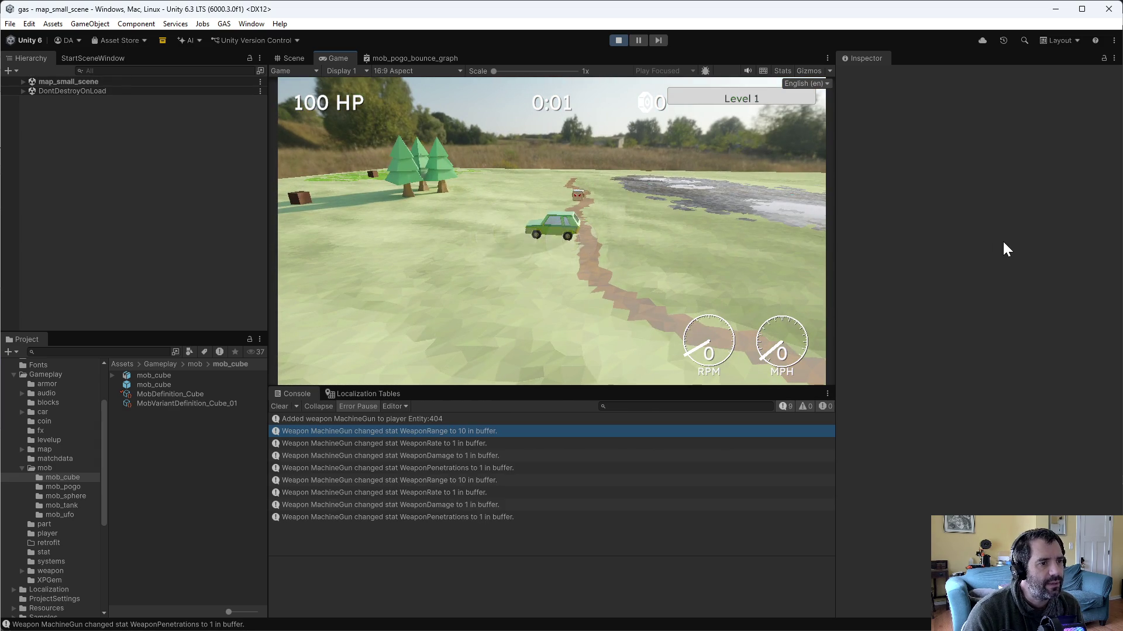
pyautogui.press('w')
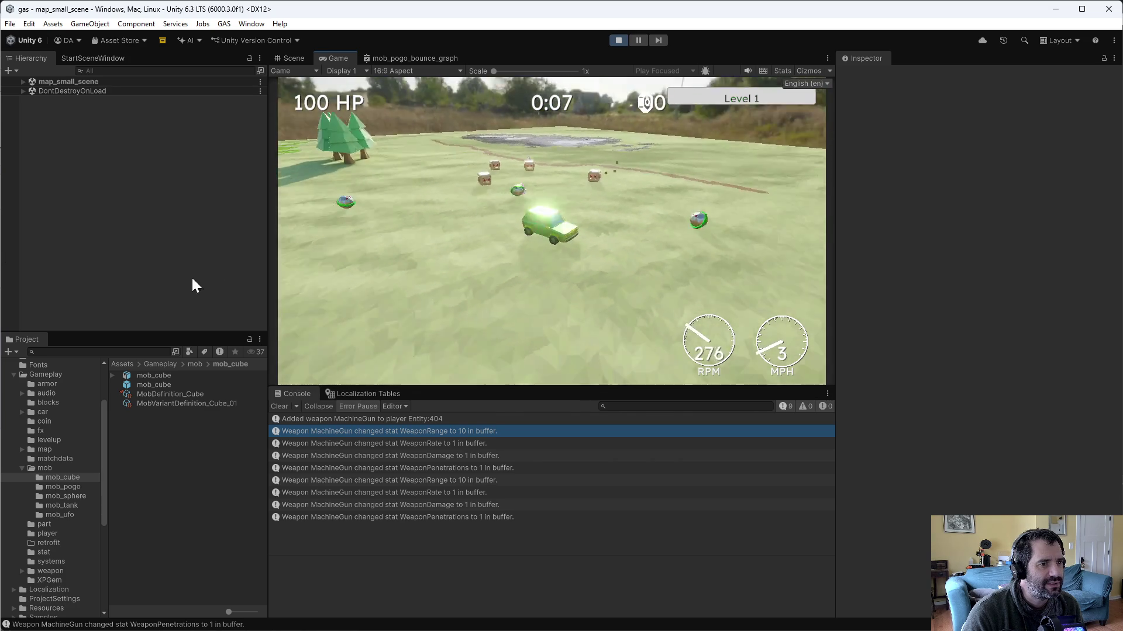
pyautogui.press('w')
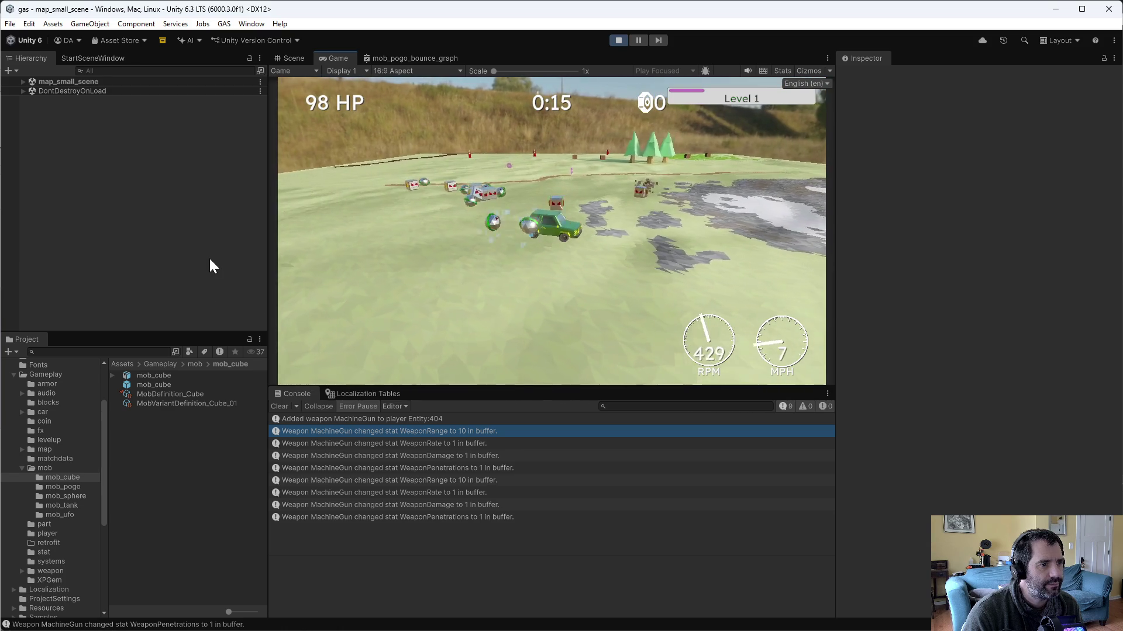
pyautogui.click(618, 40)
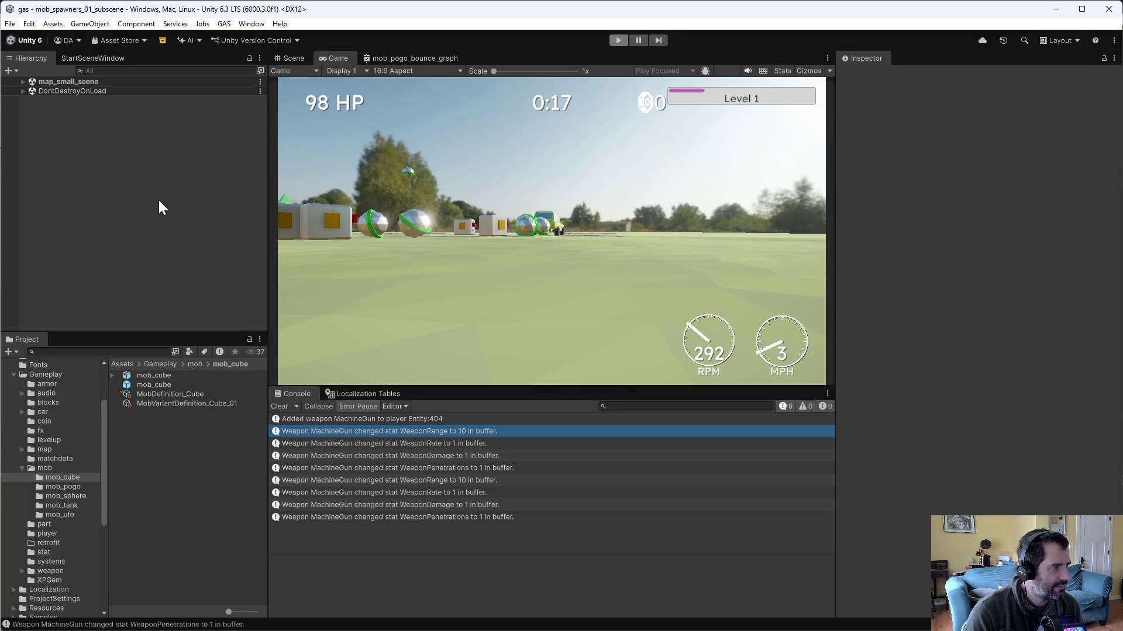
# Step: Enable mob_spawner_ufo and set its spawn-in curve's bottom key position with Edit Key
pyautogui.click(106, 129)
pyautogui.click(868, 74)
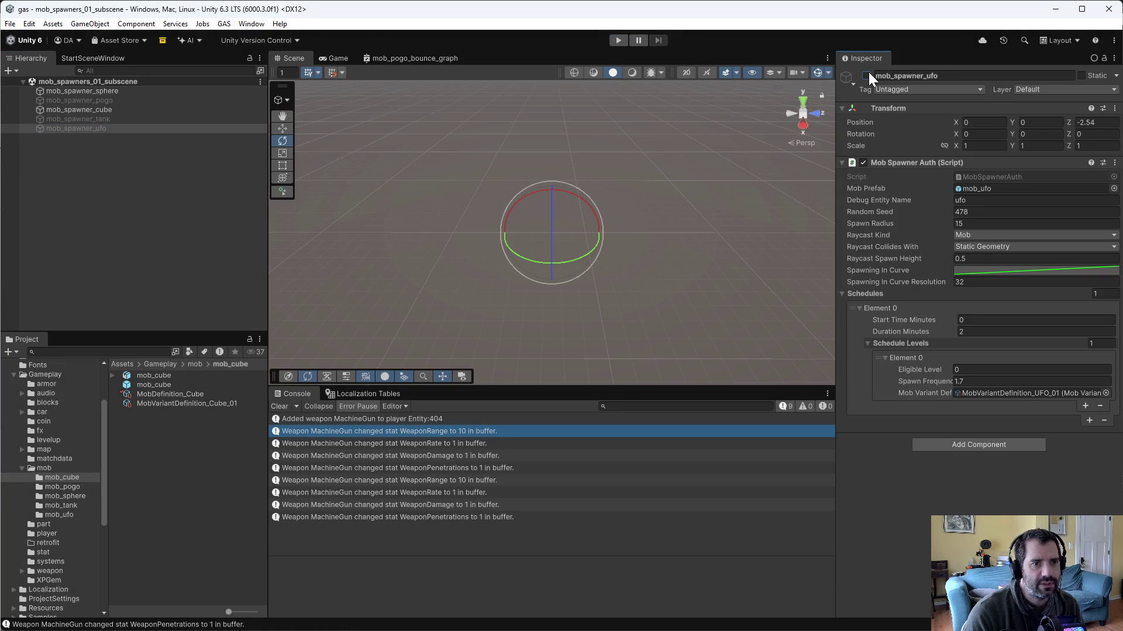
pyautogui.click(1012, 270)
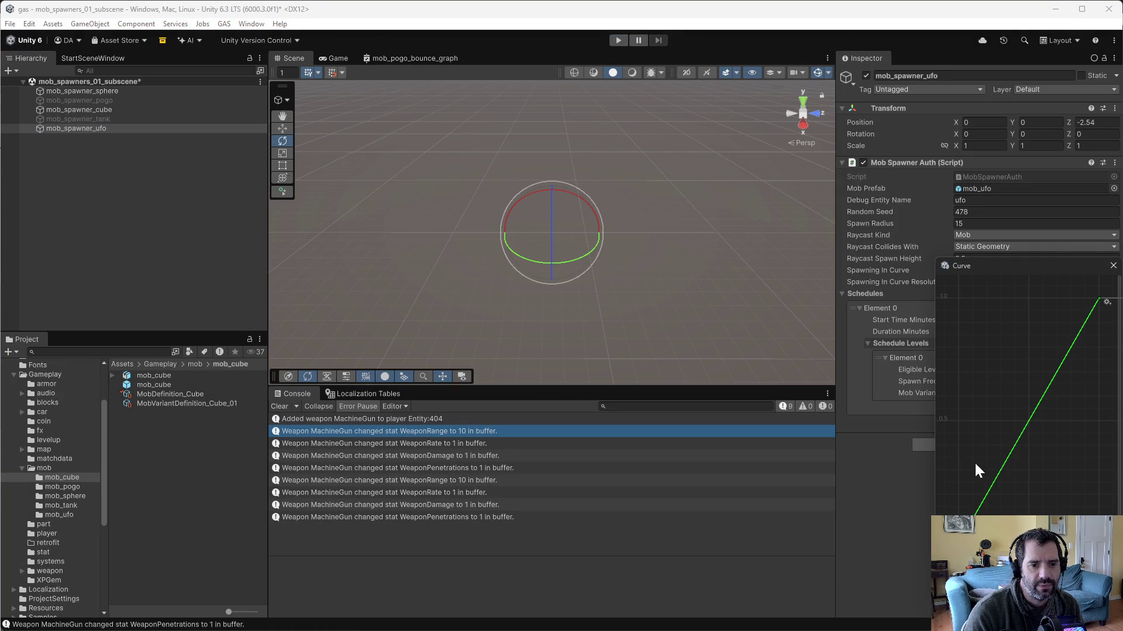
pyautogui.scroll(-1, 1015, 515)
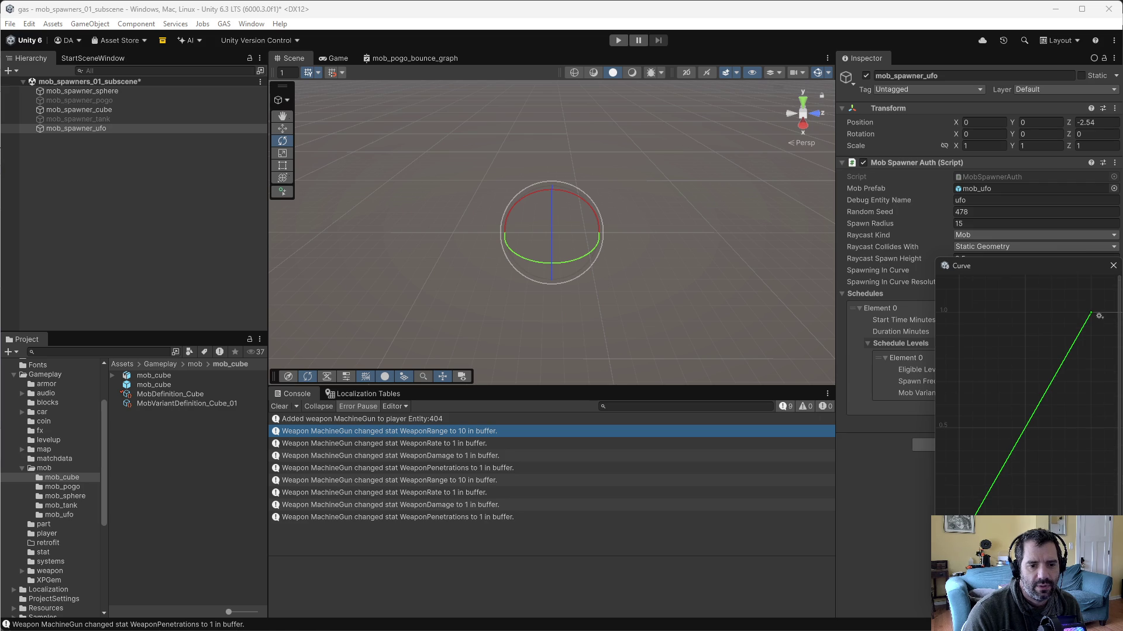
pyautogui.rightClick(960, 541)
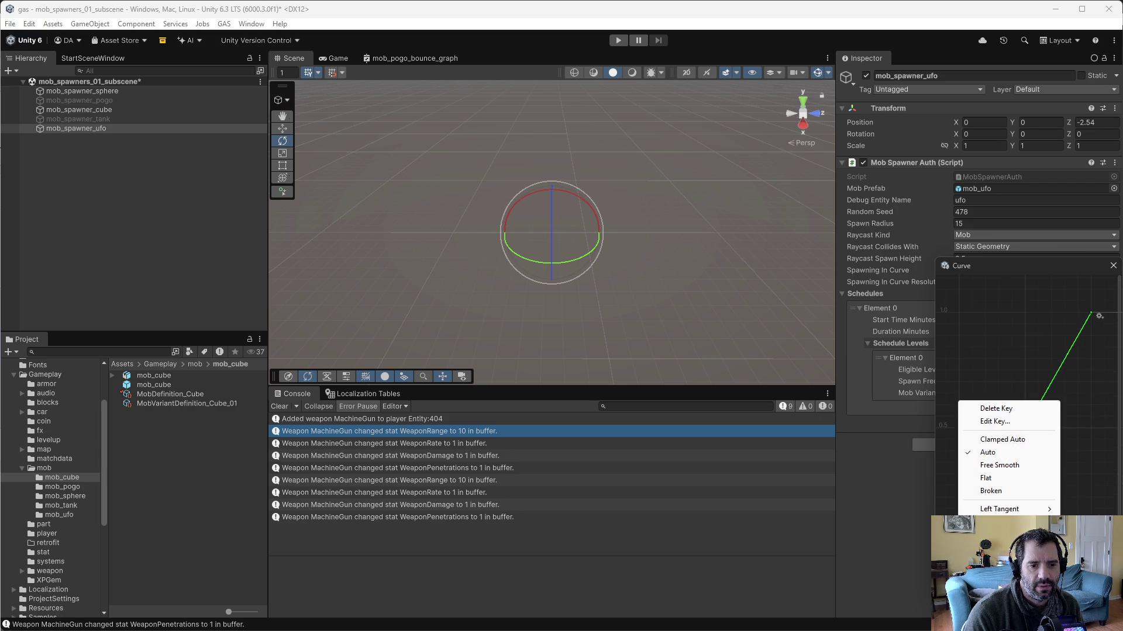
pyautogui.click(983, 422)
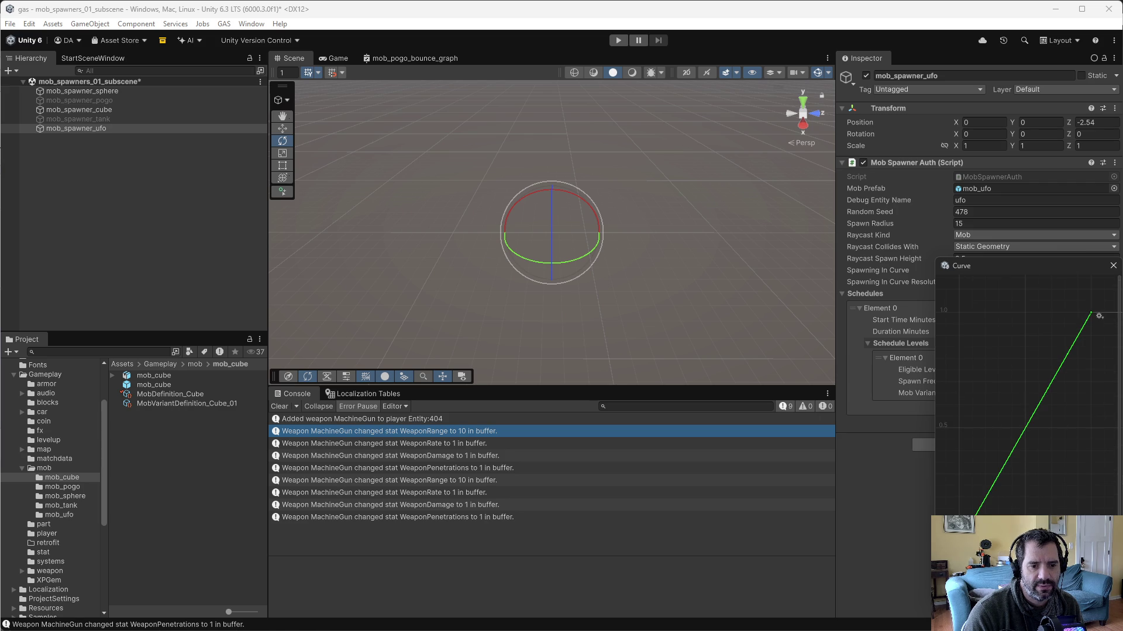
pyautogui.press('Return')
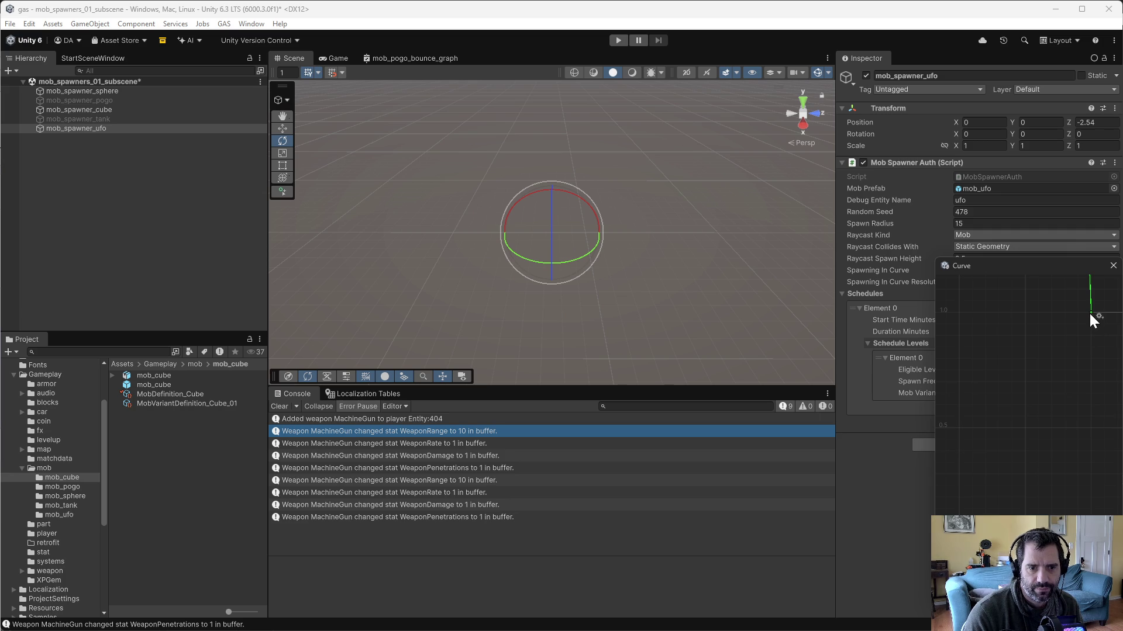
# Step: Edit the other key, free its left tangent, and bend the curve into a concave 15-to-0 decline
pyautogui.rightClick(1090, 312)
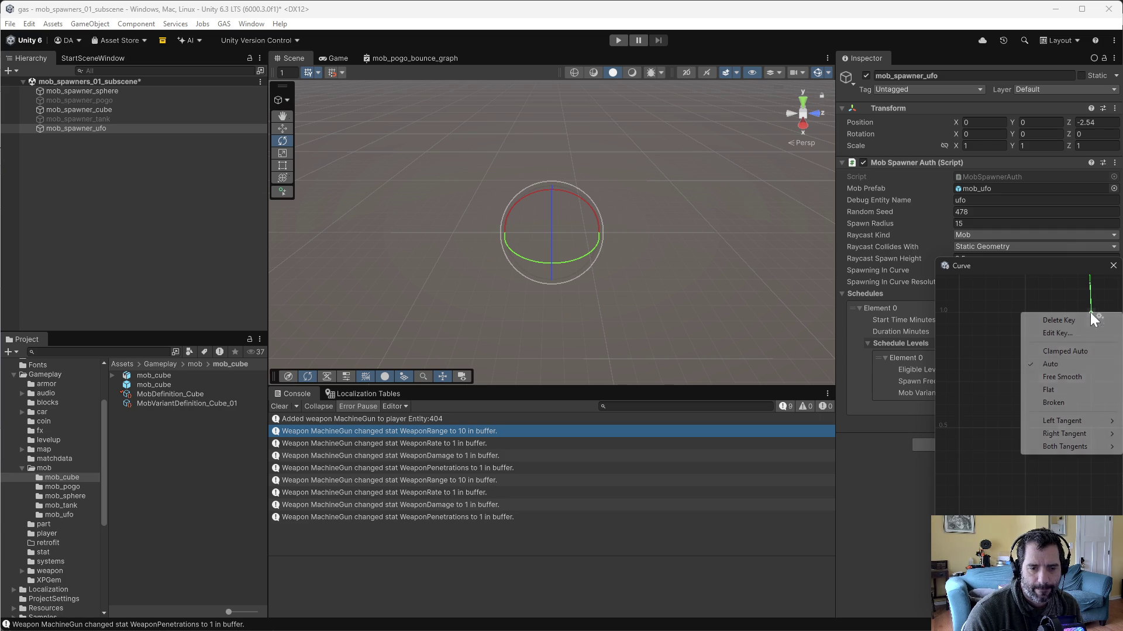
pyautogui.click(1067, 337)
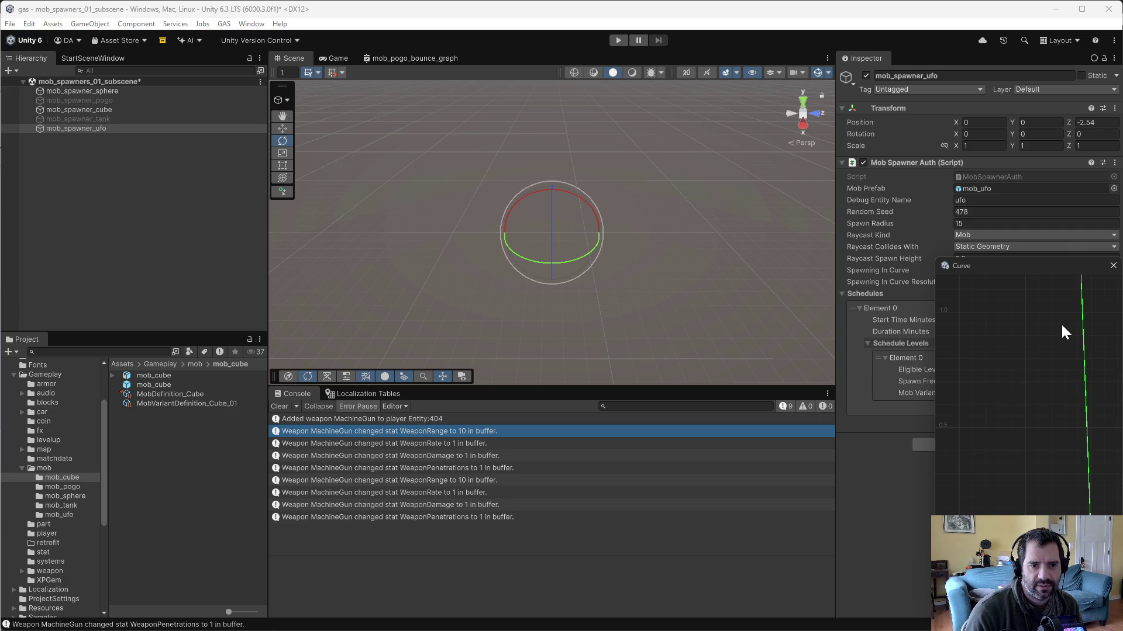
pyautogui.press('f')
pyautogui.rightClick(1020, 403)
pyautogui.moveTo(1067, 512)
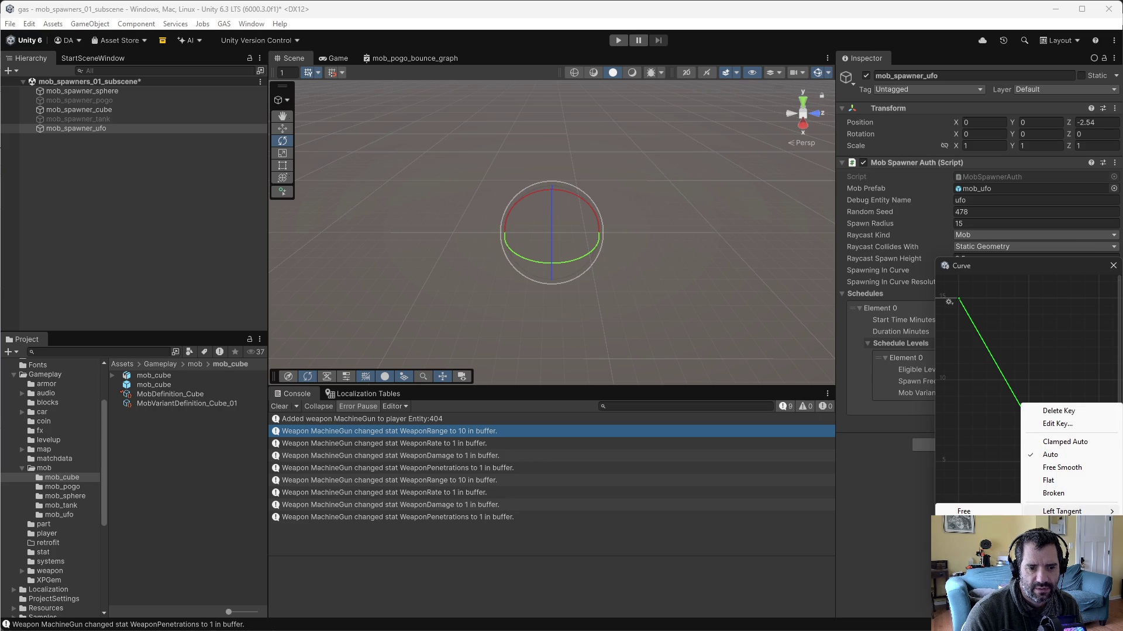
pyautogui.click(1018, 513)
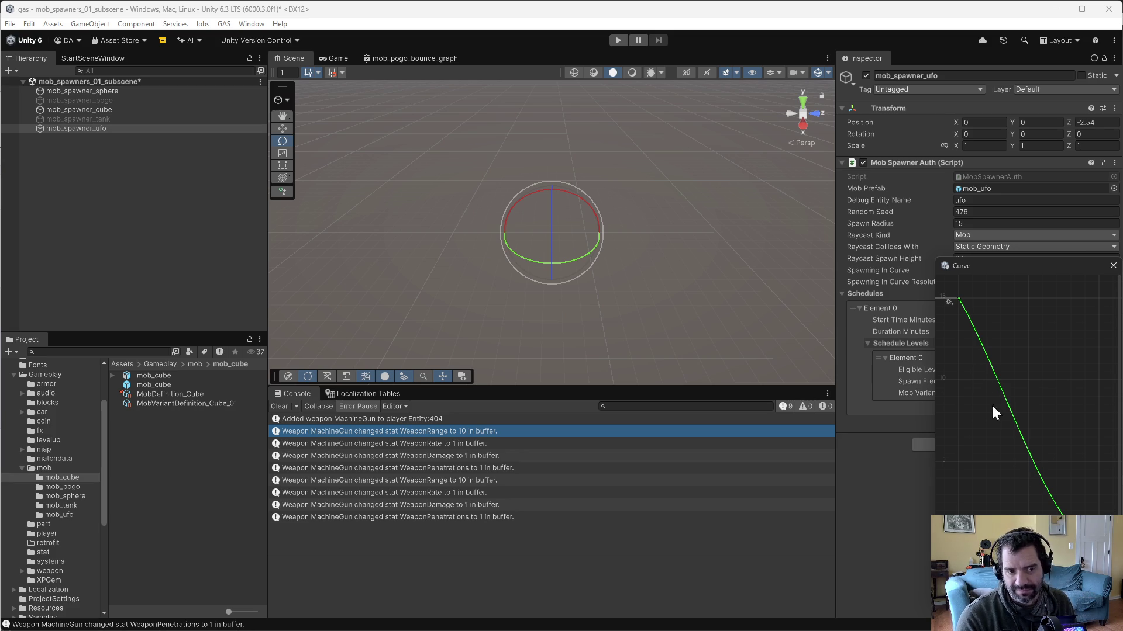
pyautogui.moveTo(974, 327); pyautogui.dragTo(967, 328)
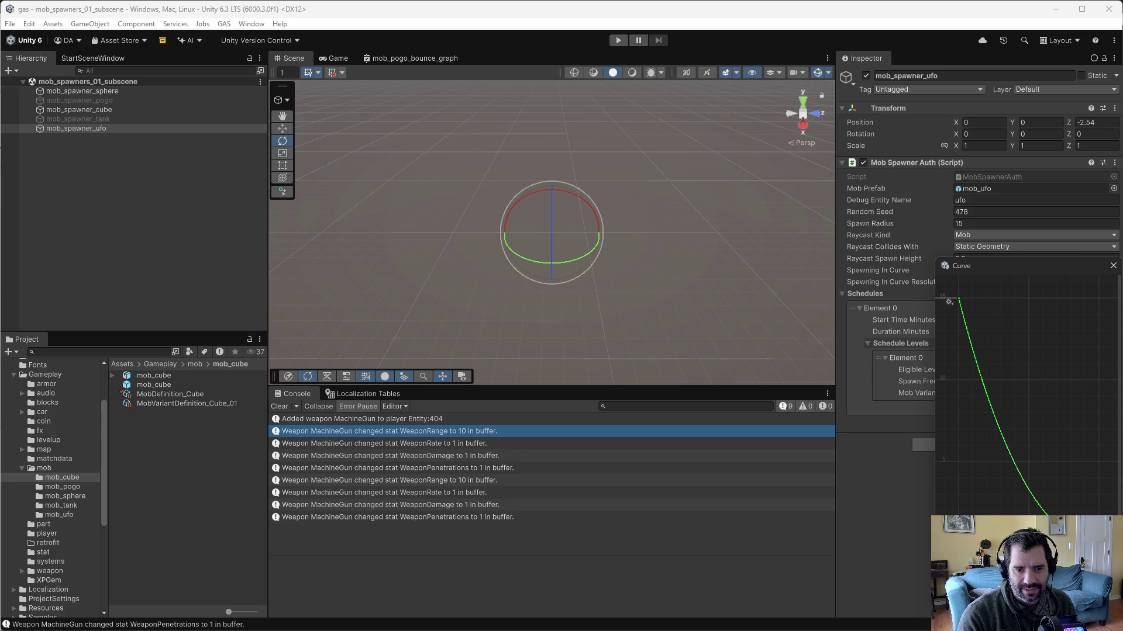
# Step: Compare against the sphere spawner's spawn-in curve and start the game
pyautogui.click(124, 92)
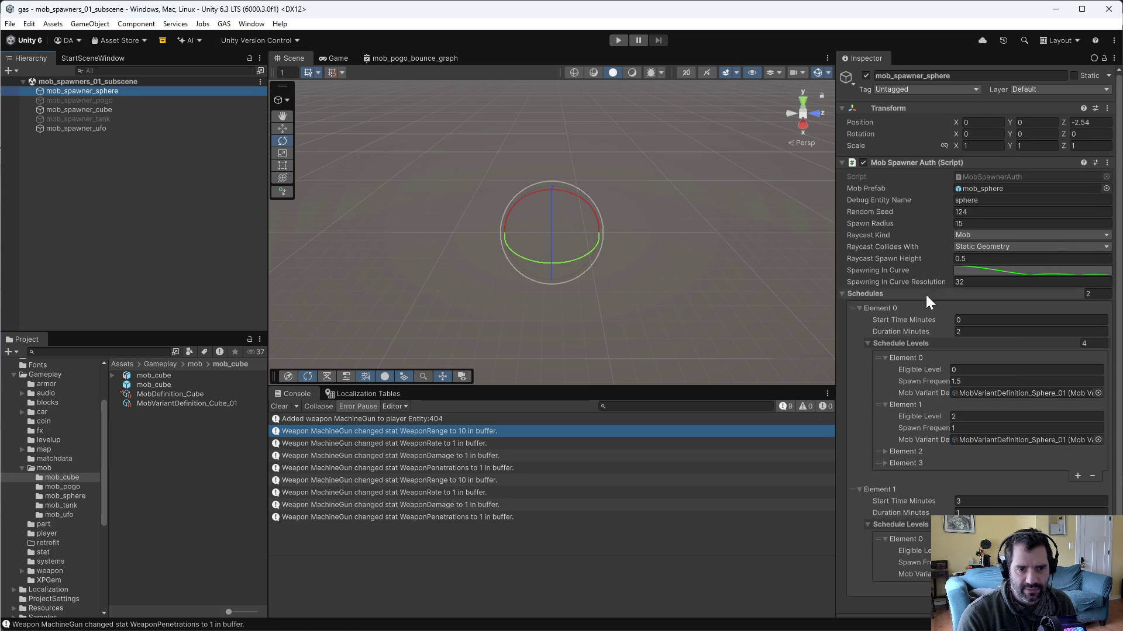
pyautogui.click(976, 271)
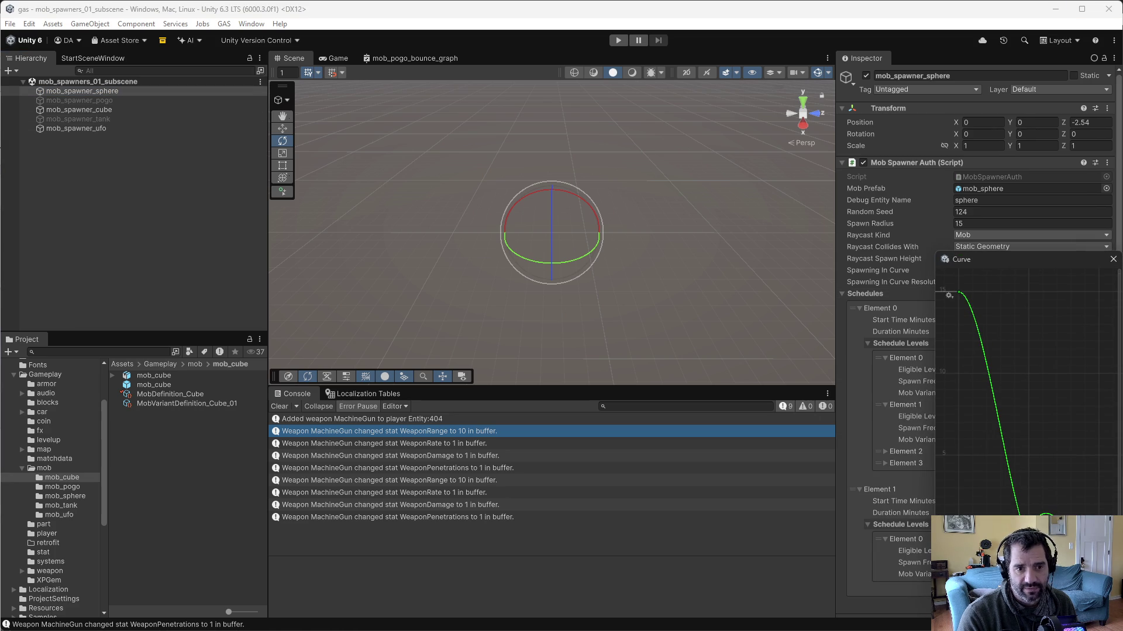
pyautogui.click(618, 40)
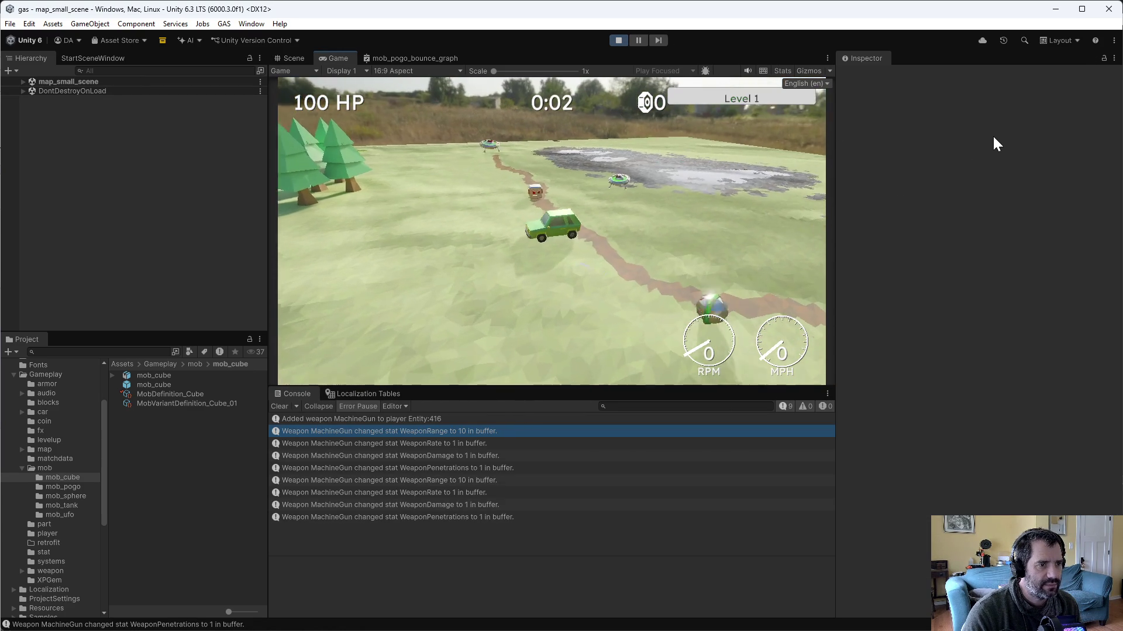
# Step: Drive the car while UFO mobs spawn, stop the game, and select the pogo spawner
pyautogui.press('w')
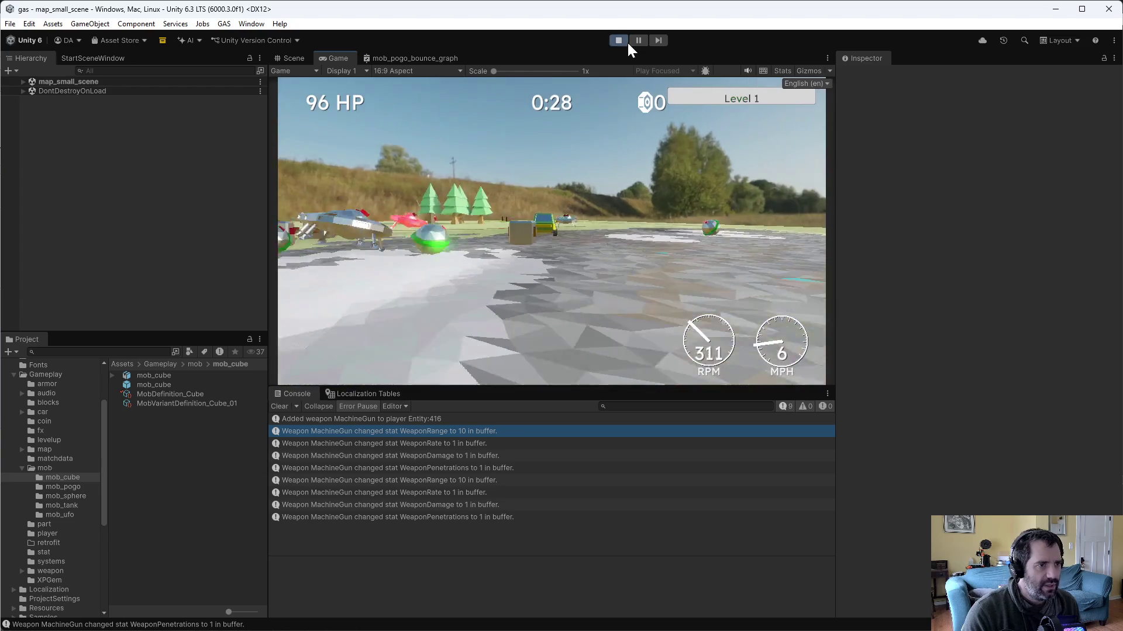
pyautogui.click(618, 41)
pyautogui.click(26, 100)
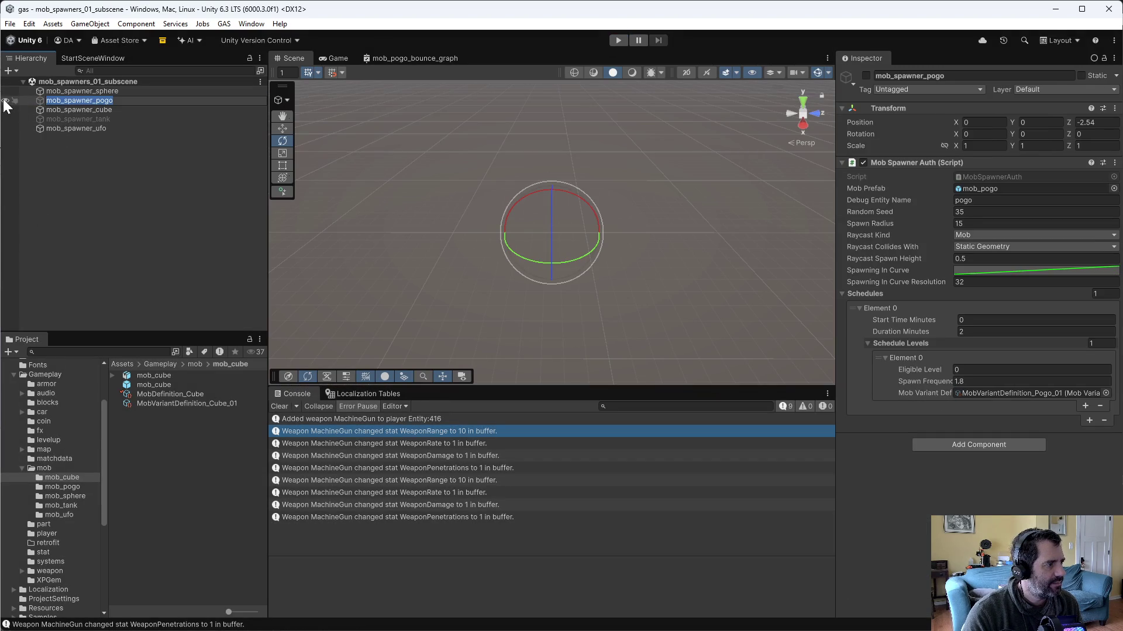
# Step: Enable mob_spawner_pogo and check its Spawning In Curve
pyautogui.click(64, 101)
pyautogui.click(867, 76)
pyautogui.click(989, 269)
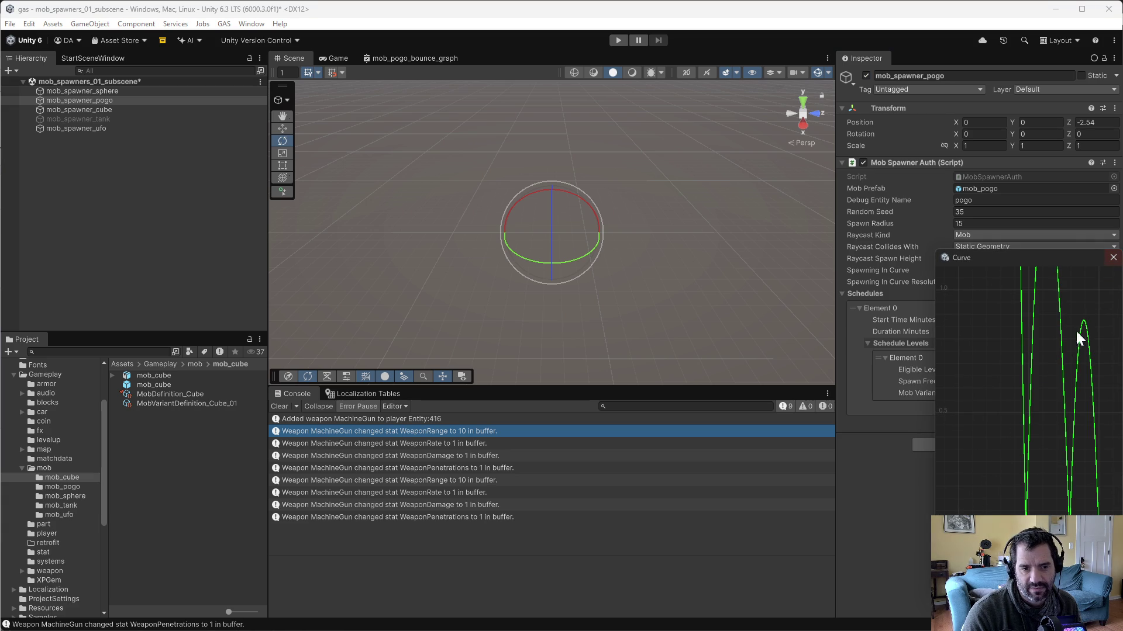
pyautogui.click(1113, 258)
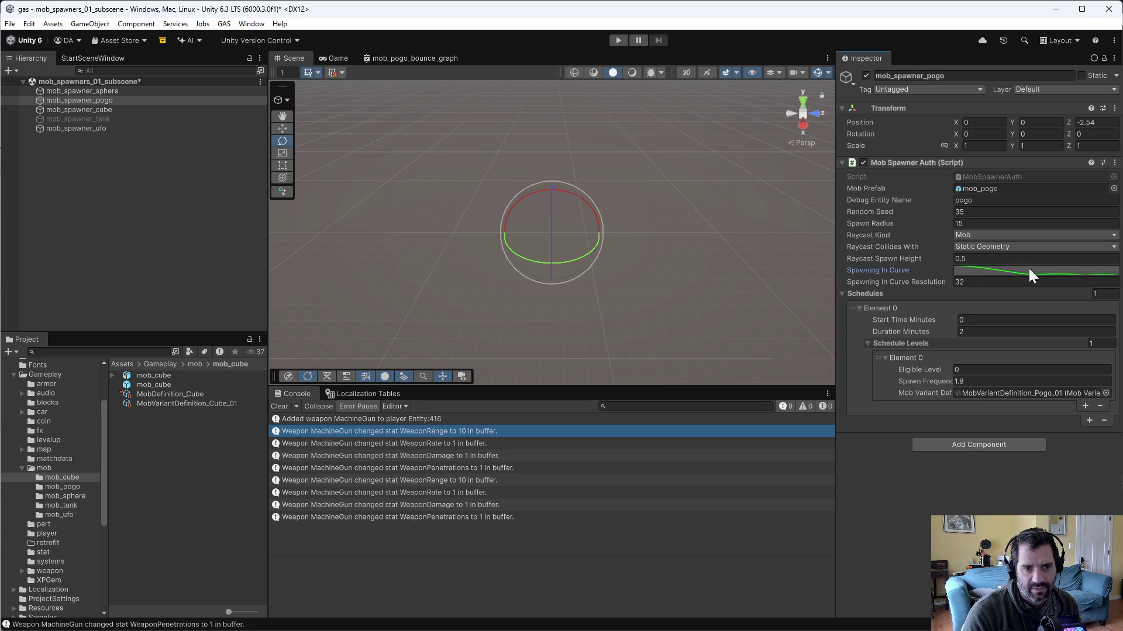
# Step: Enable mob_spawner_tank, check its Spawning In Curve, and save mob_spawners_01_subscene
pyautogui.click(84, 120)
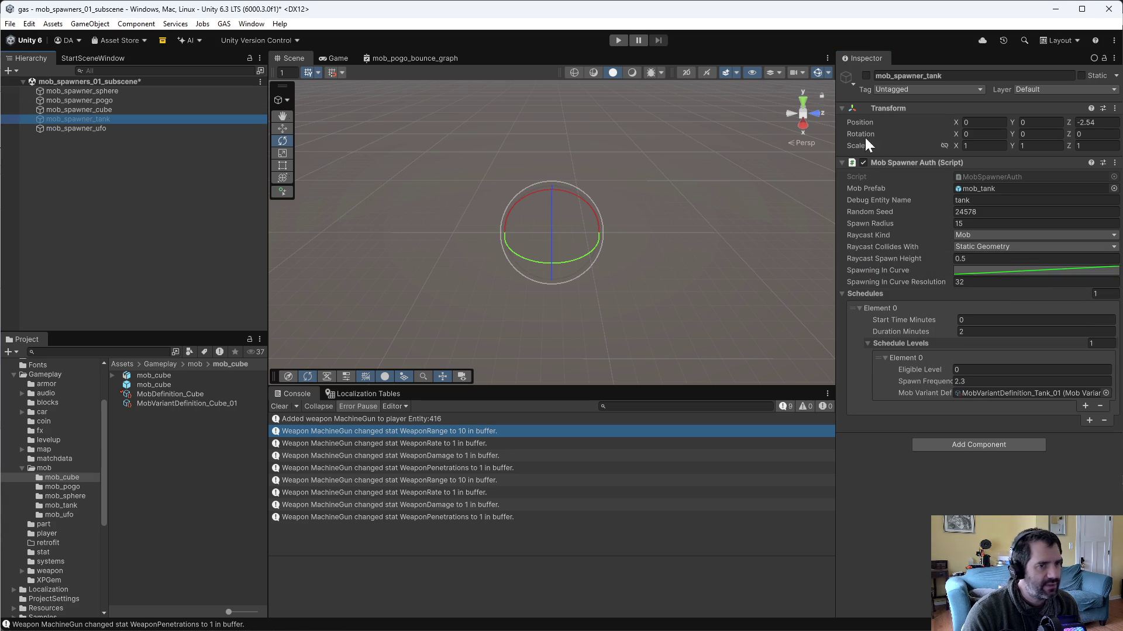
pyautogui.click(865, 74)
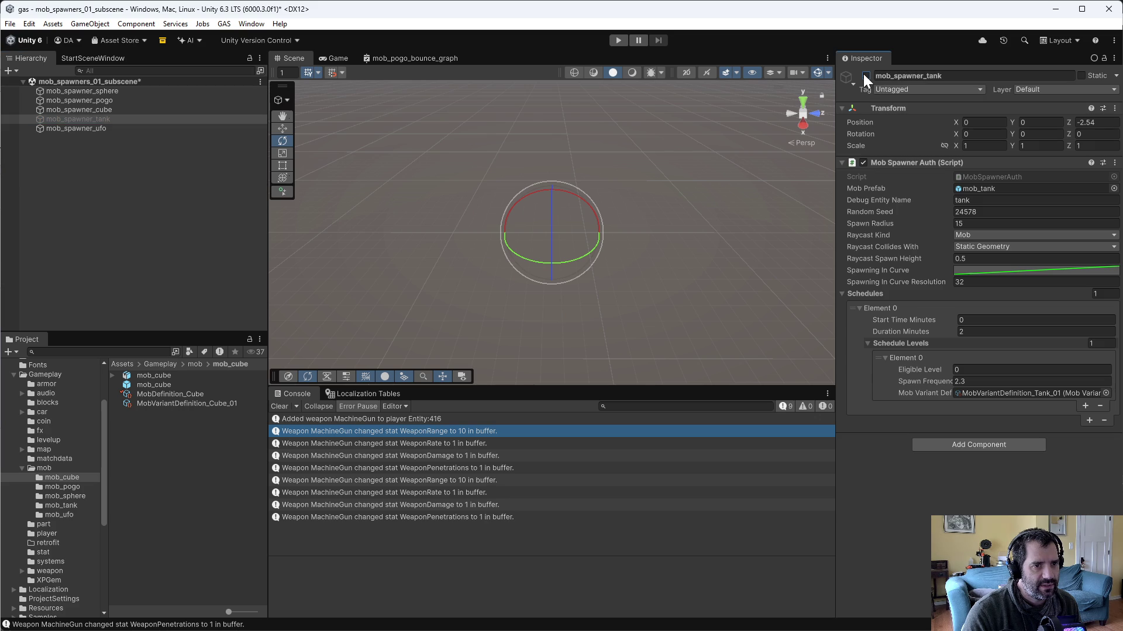
pyautogui.click(997, 269)
pyautogui.scroll(-3, 1111, 297)
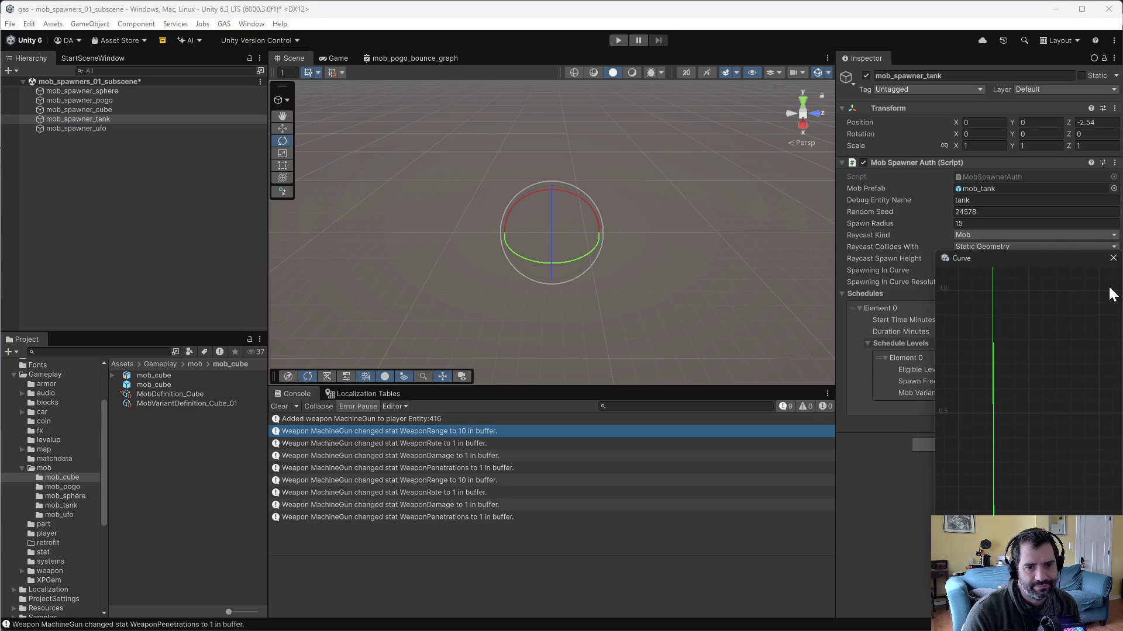
pyautogui.click(1112, 259)
pyautogui.hotkey('ctrl', 's')
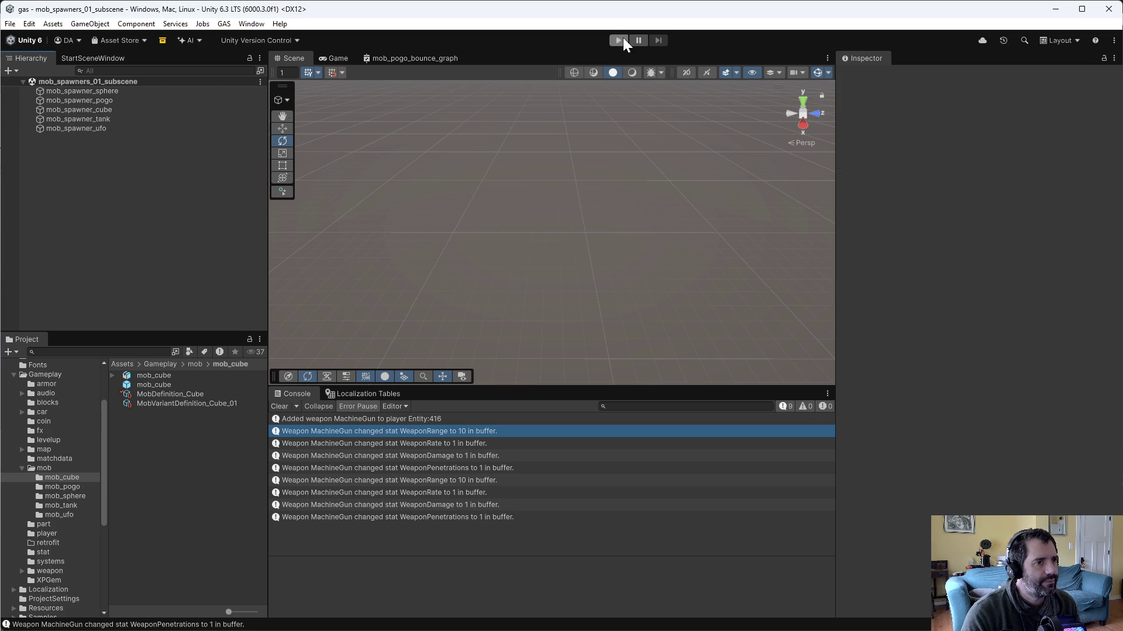
pyautogui.click(622, 40)
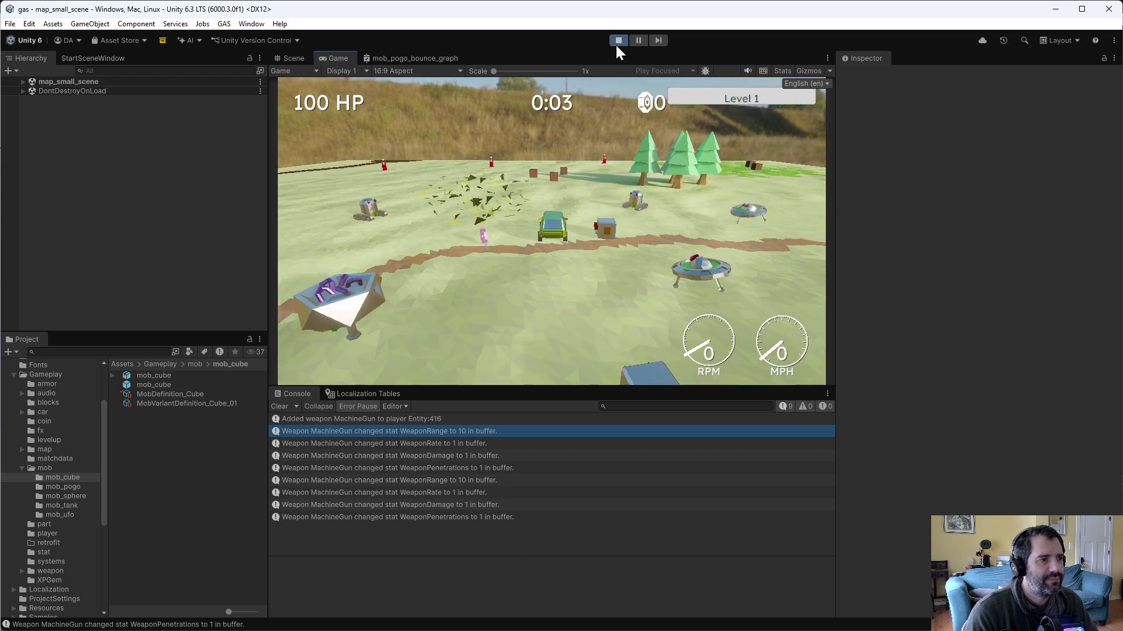
pyautogui.press('w')
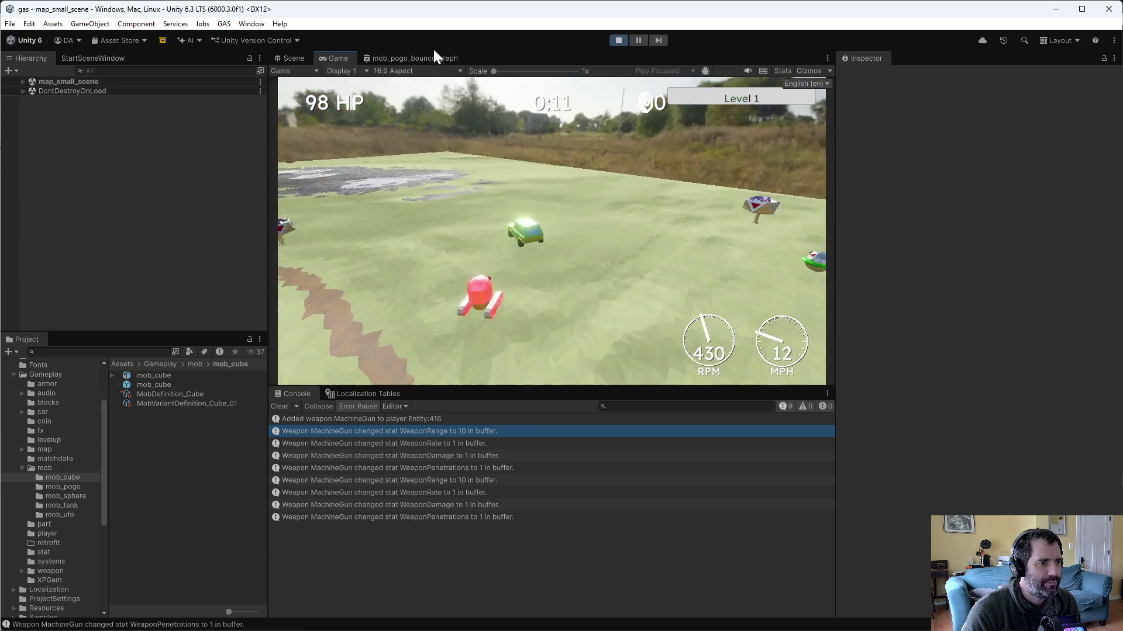
pyautogui.click(615, 36)
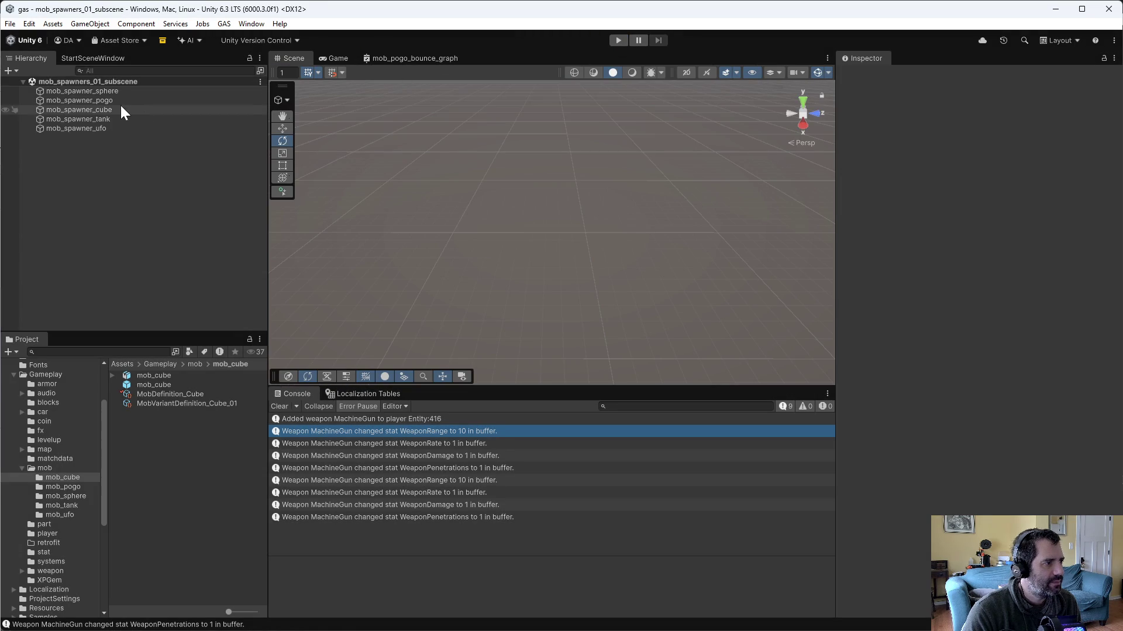
# Step: Compare the tank and cube spawners with the cube definition's Spawning In Complete FXID options
pyautogui.click(105, 119)
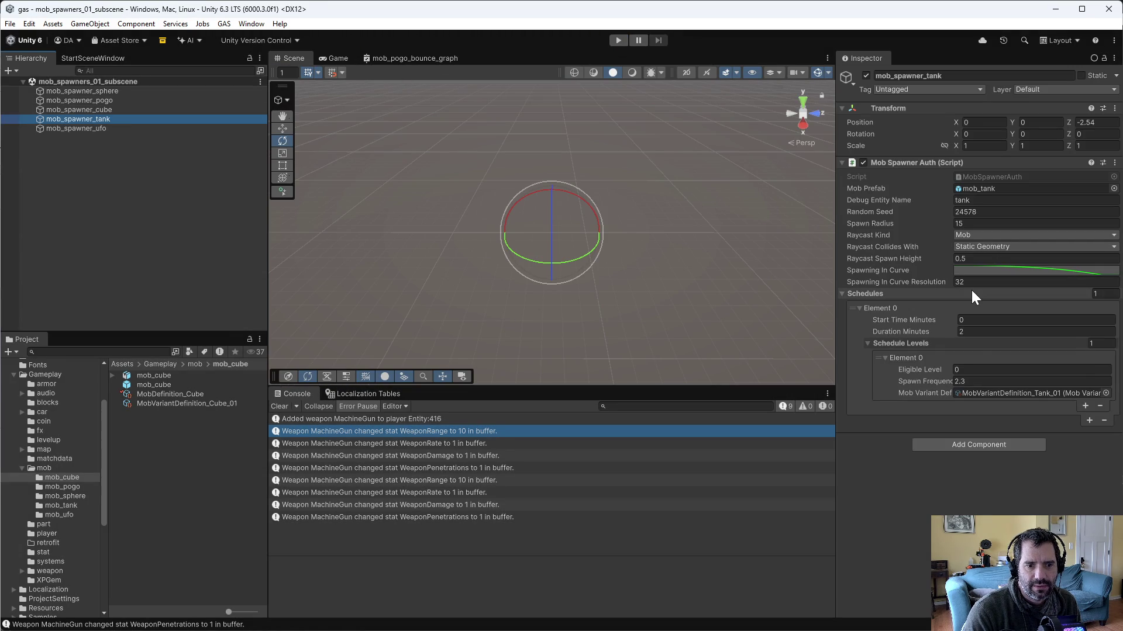
pyautogui.click(183, 394)
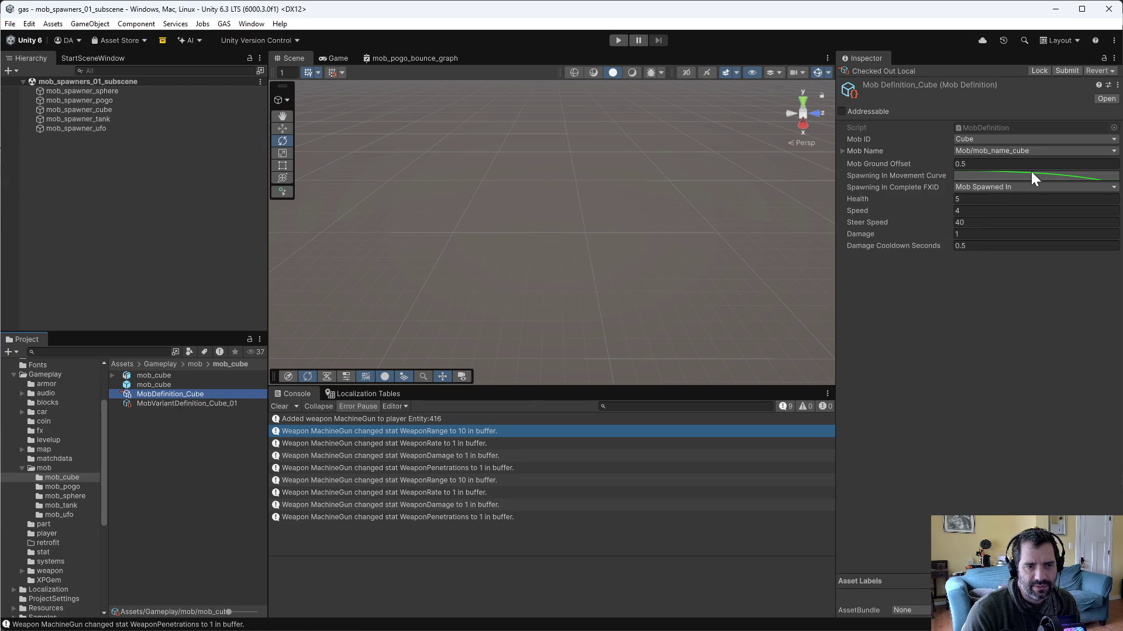
pyautogui.click(1018, 188)
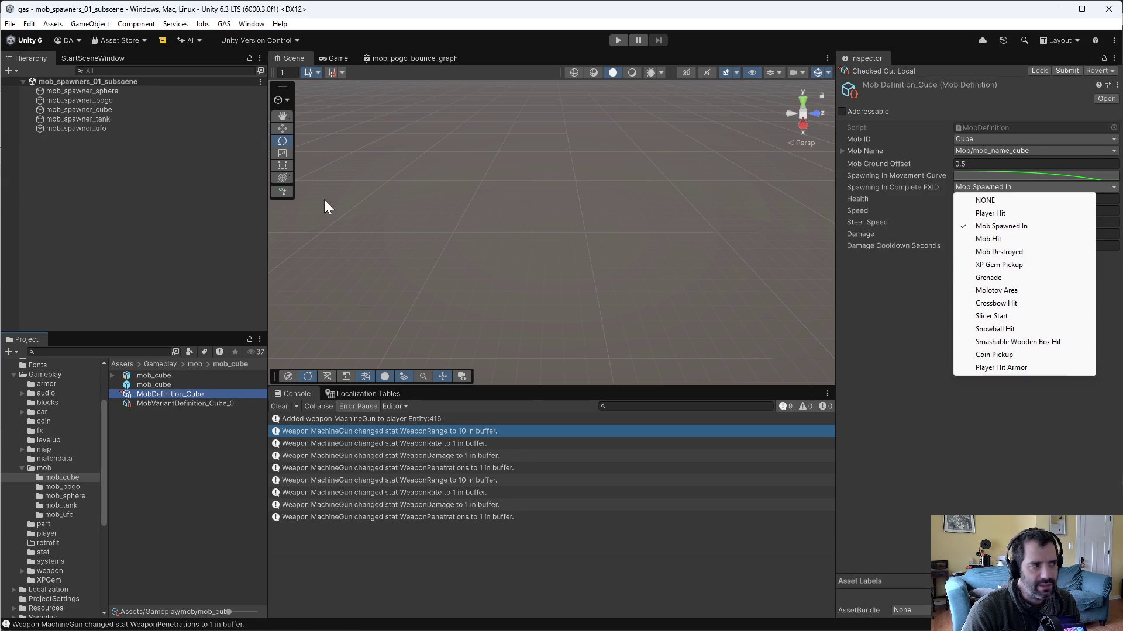
pyautogui.click(110, 110)
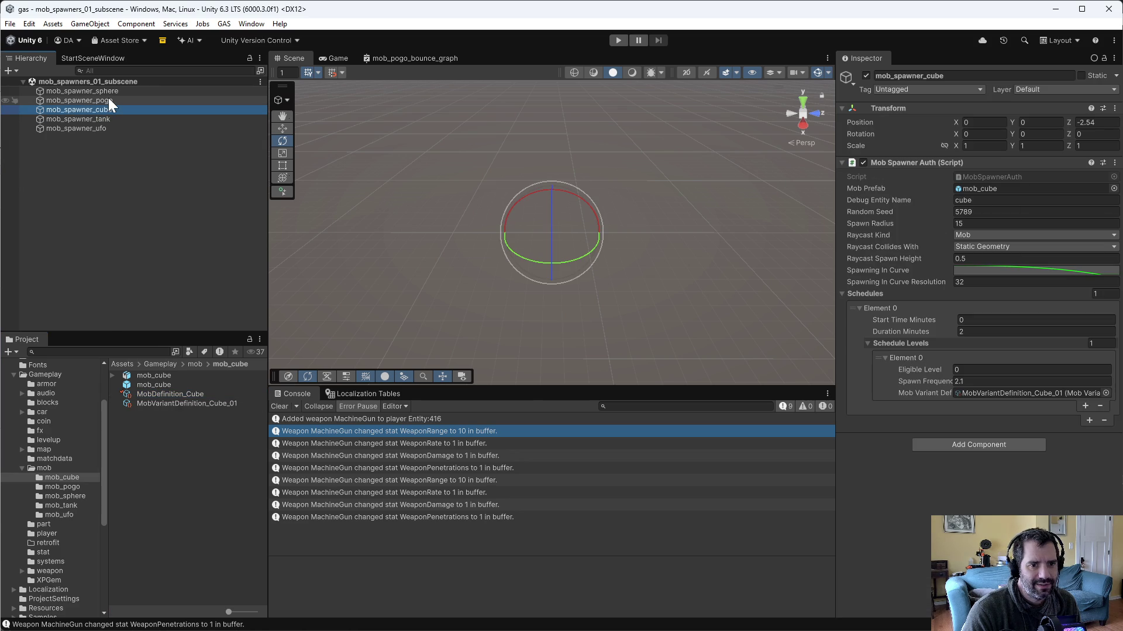
pyautogui.click(175, 395)
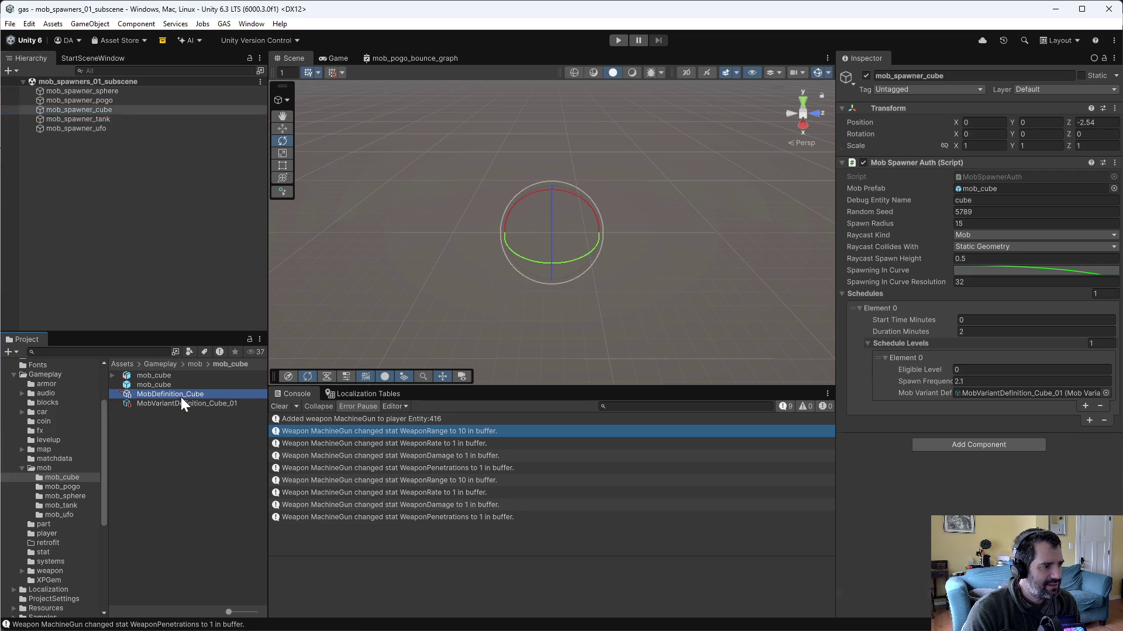
# Step: Check out MobDefinition_Tank and set its Spawning In Complete FXID to Mob Spawned In
pyautogui.click(59, 504)
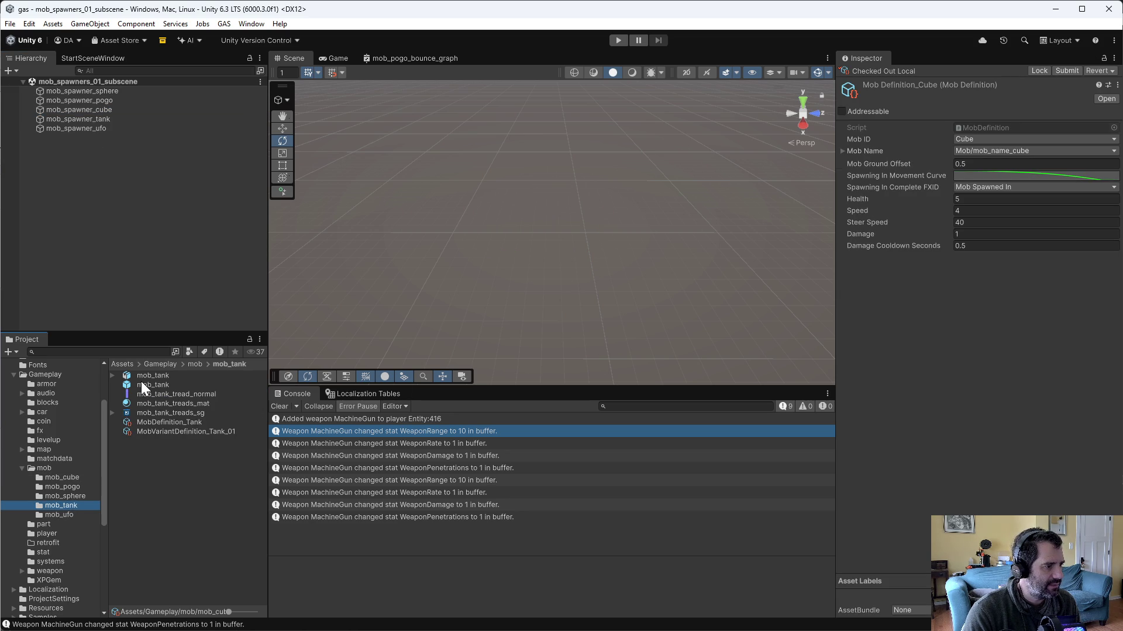
pyautogui.click(202, 423)
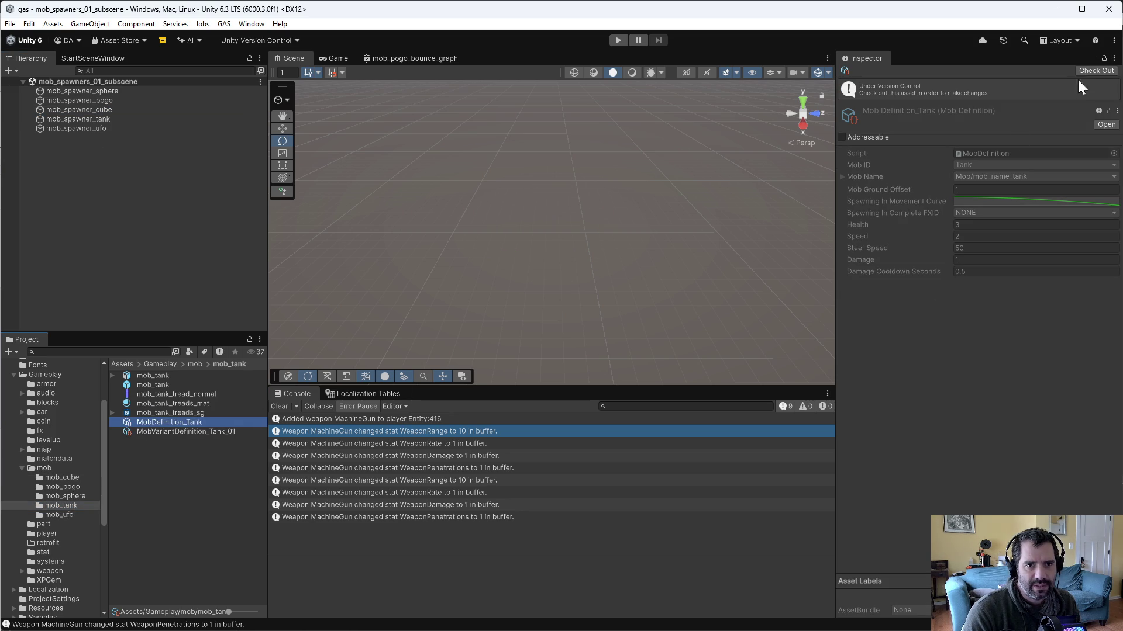
pyautogui.click(1095, 71)
pyautogui.click(1000, 187)
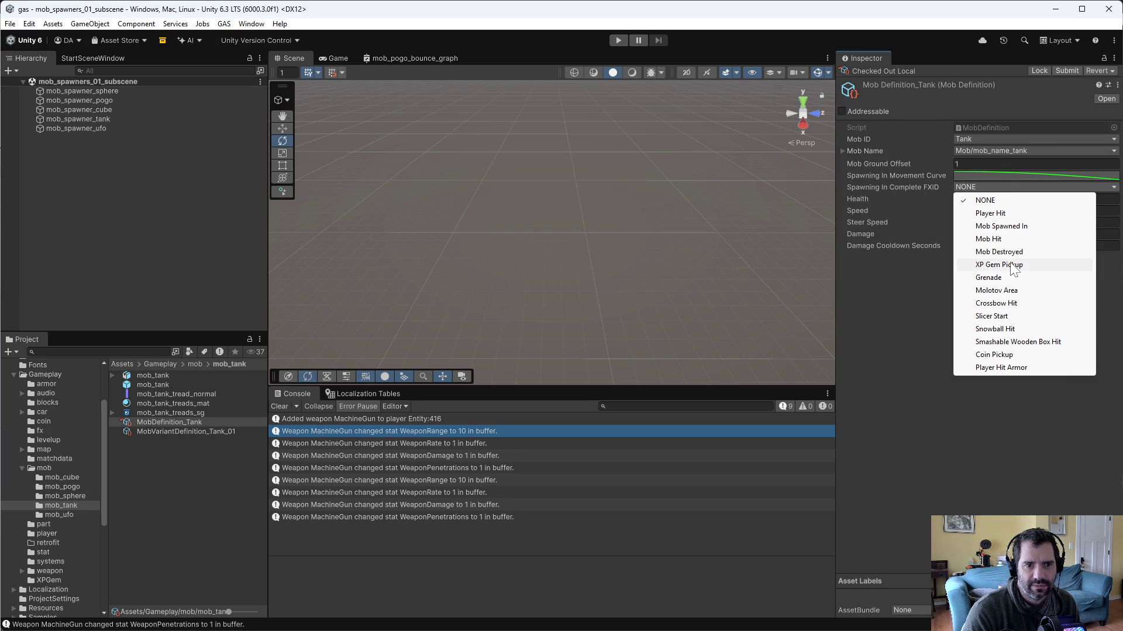
pyautogui.click(1006, 226)
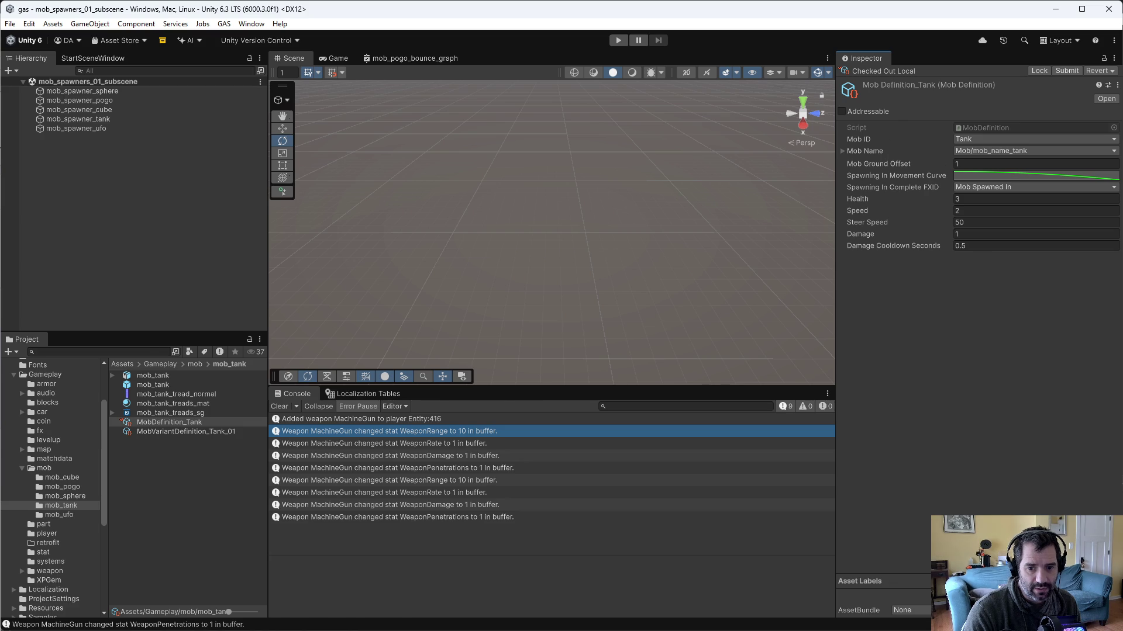
pyautogui.hotkey('alt', 'Tab')
# Step: Delete the two commented-out curve lines from MobSpawnerSystem.cs
pyautogui.scroll(10, 719, 333)
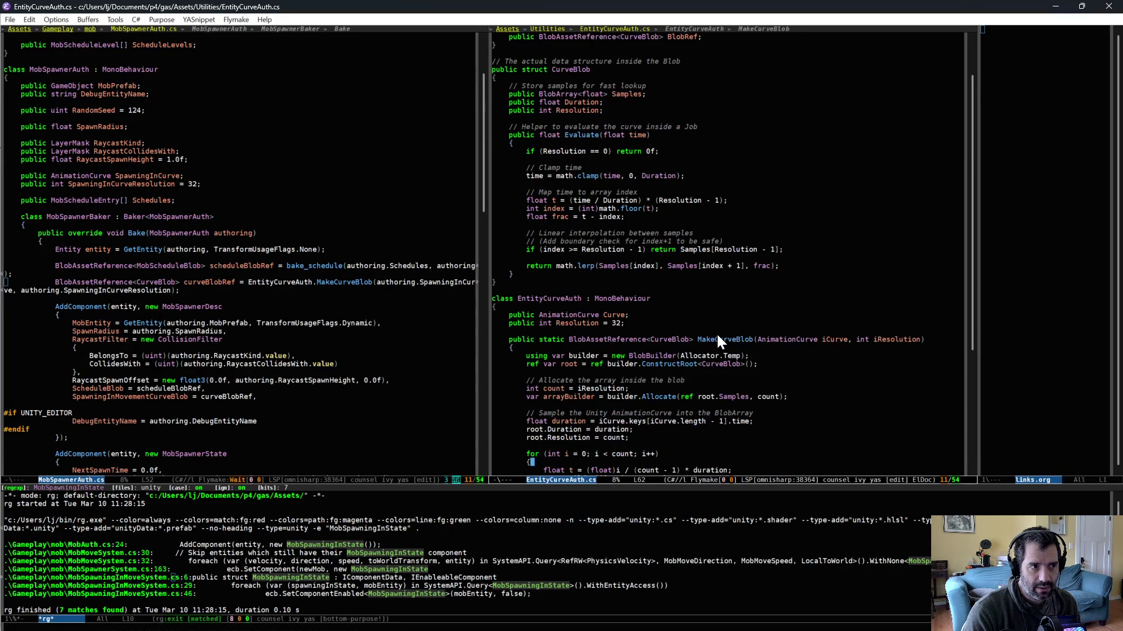
pyautogui.scroll(-12, 722, 333)
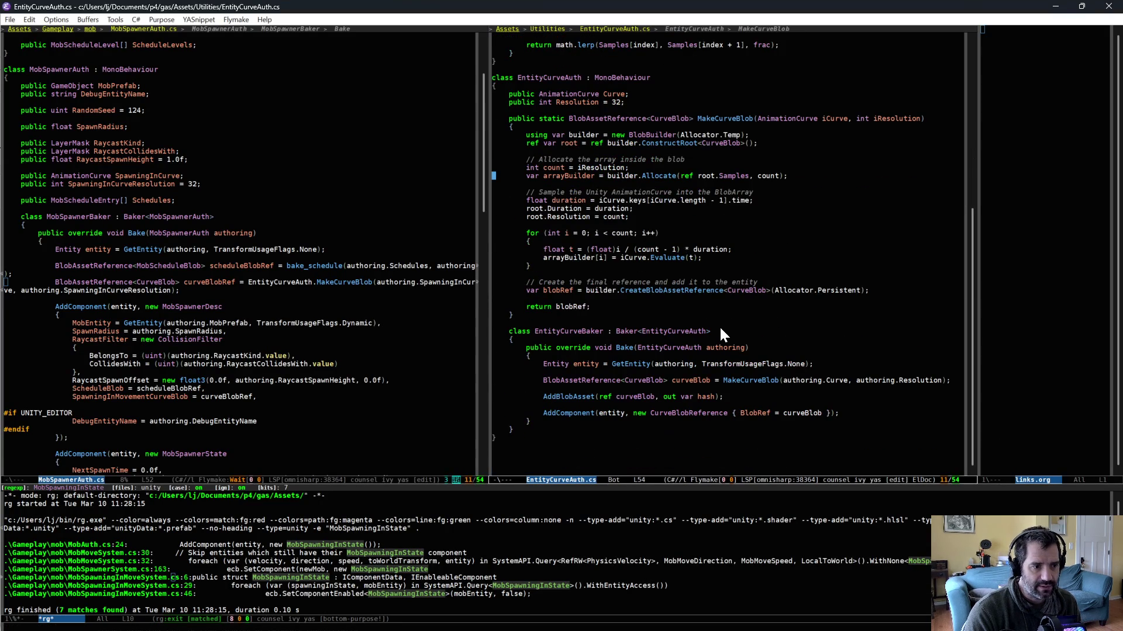
pyautogui.click(334, 286)
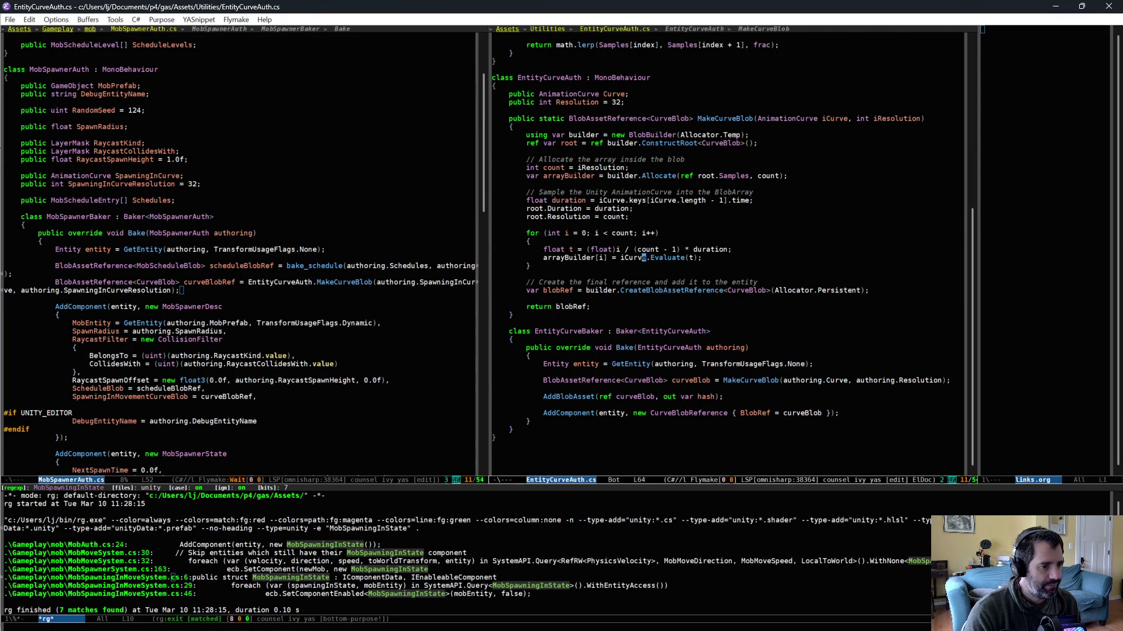
pyautogui.hotkey('ctrl', 'x')
pyautogui.press('b')
pyautogui.press('Return')
pyautogui.scroll(20, 655, 275)
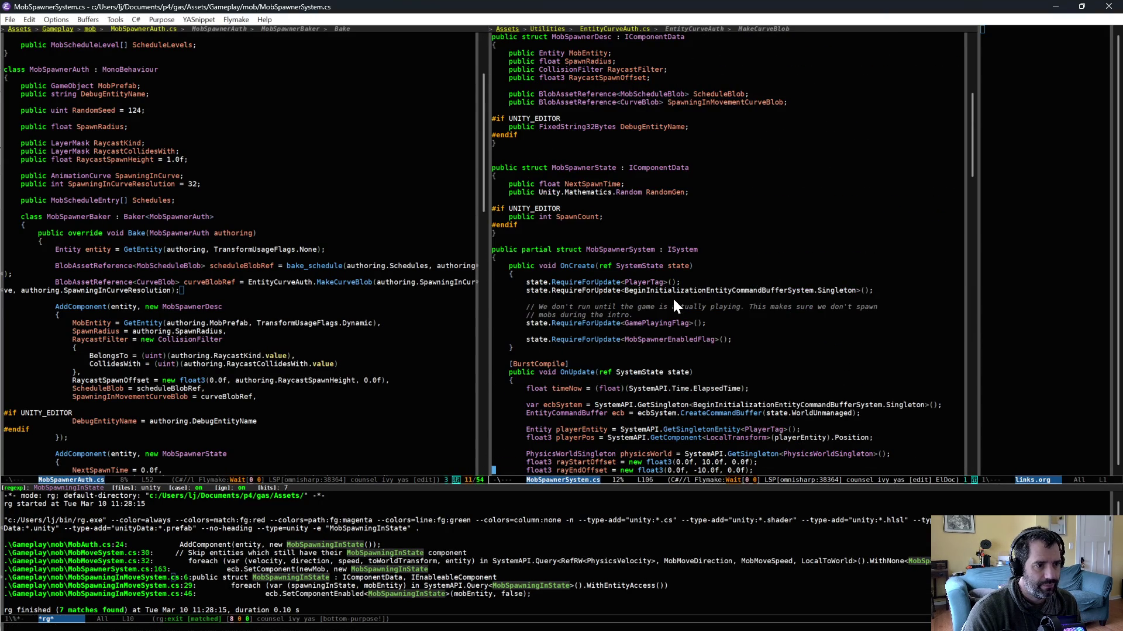
pyautogui.scroll(10, 672, 296)
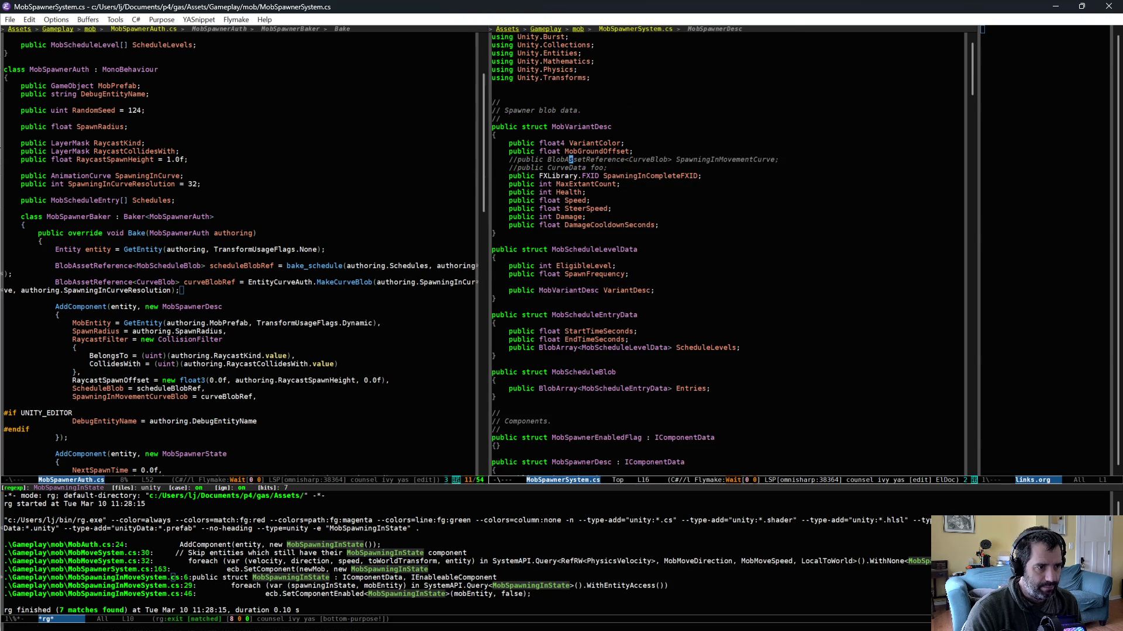
pyautogui.hotkey('ctrl', 'w')
pyautogui.scroll(-6, 650, 398)
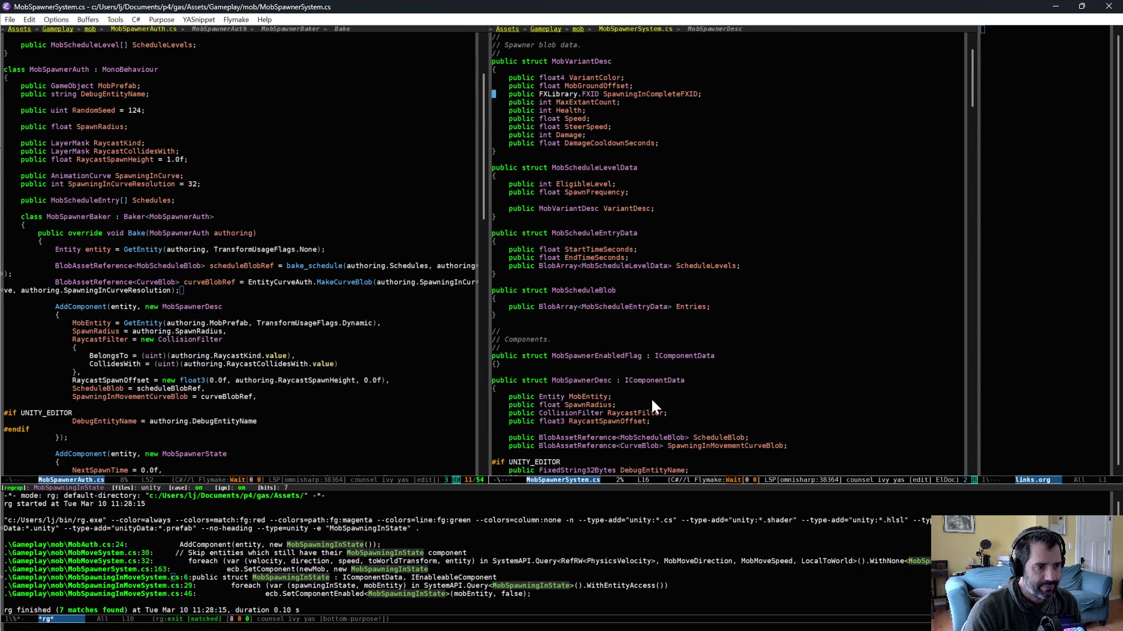
pyautogui.scroll(-5, 790, 358)
pyautogui.moveTo(971, 132)
pyautogui.mouseDown()
pyautogui.moveTo(980, 314)
pyautogui.moveTo(1009, 458)
pyautogui.moveTo(988, 304)
pyautogui.moveTo(1002, 232)
pyautogui.mouseUp()
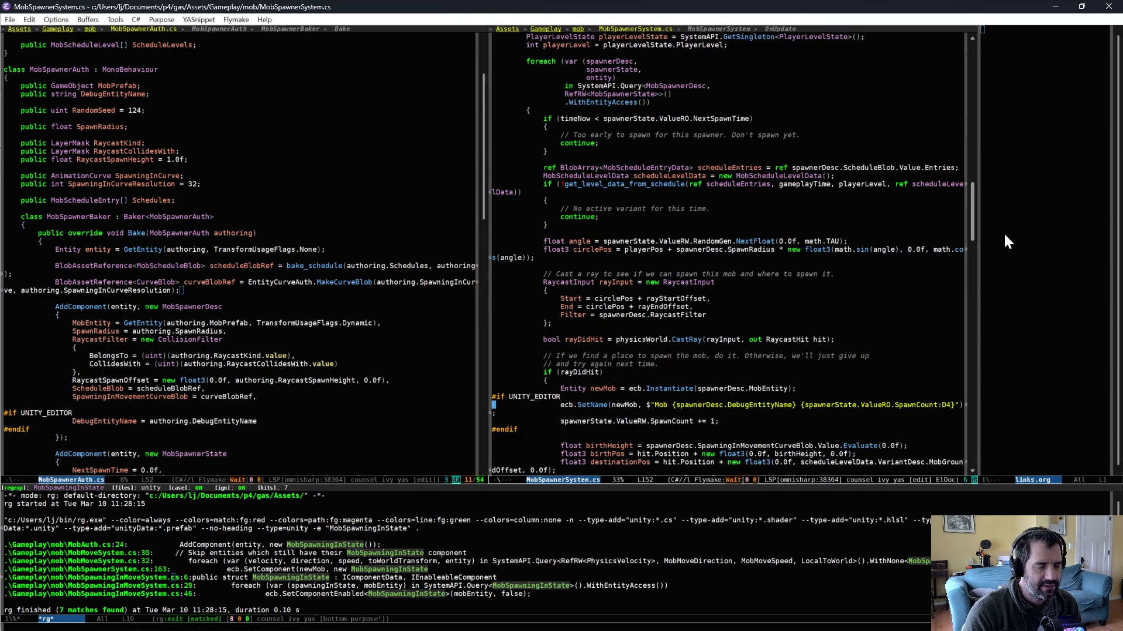
# Step: Remove the SpawningInMovementCurve field line from MobDefinition.cs and save the file
pyautogui.click(393, 305)
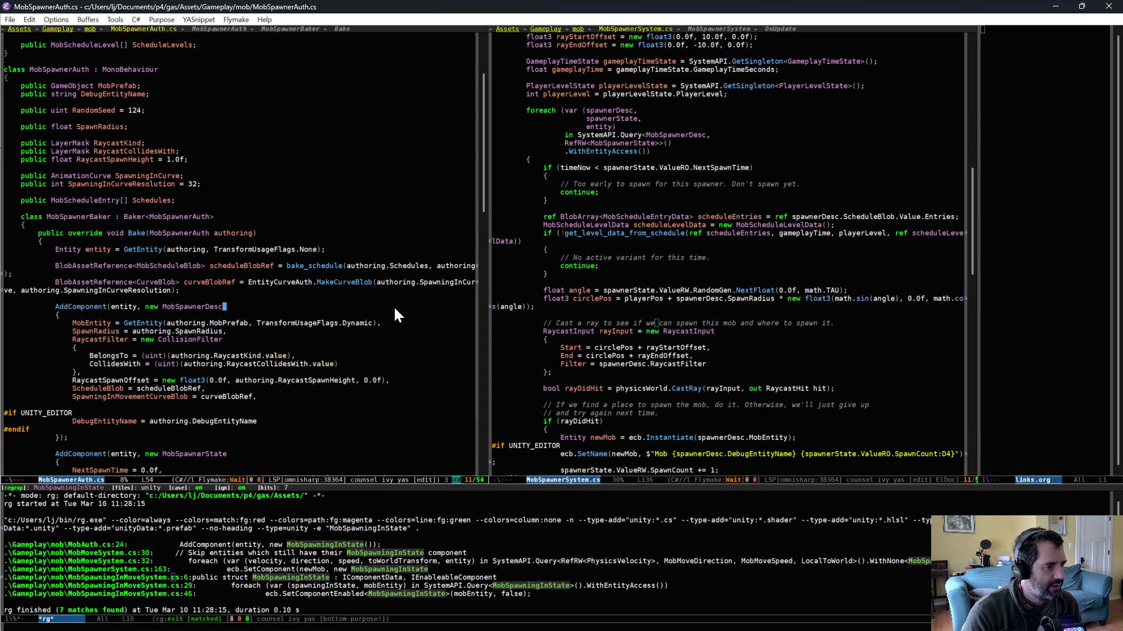
pyautogui.hotkey('ctrl', 'x')
pyautogui.hotkey('ctrl', 'f')
pyautogui.write('mobdef')
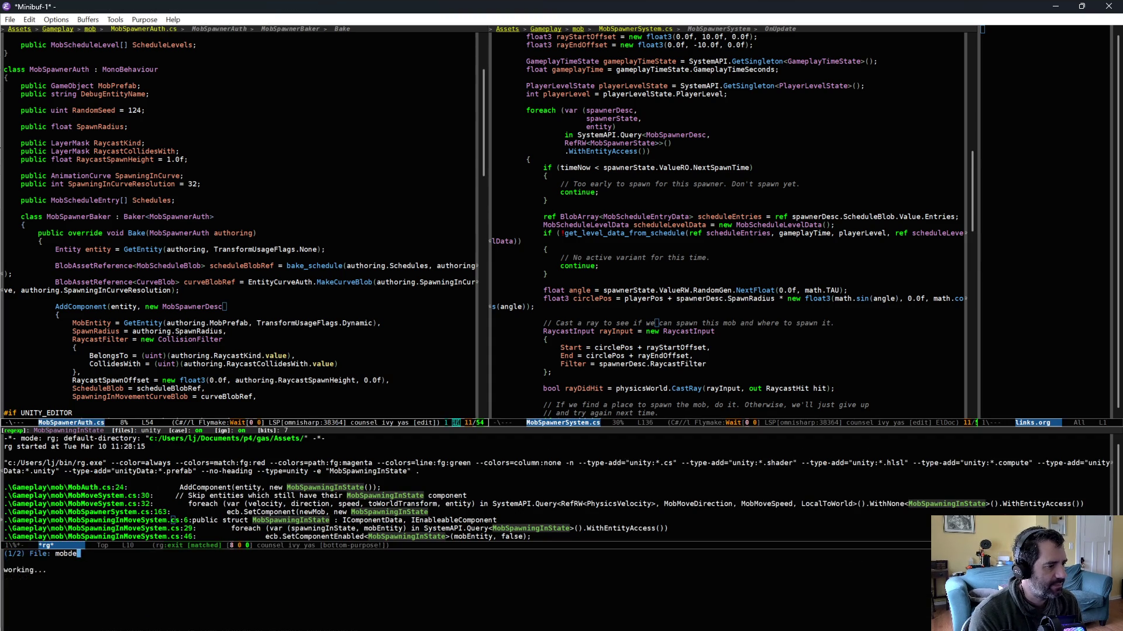
pyautogui.press('Return')
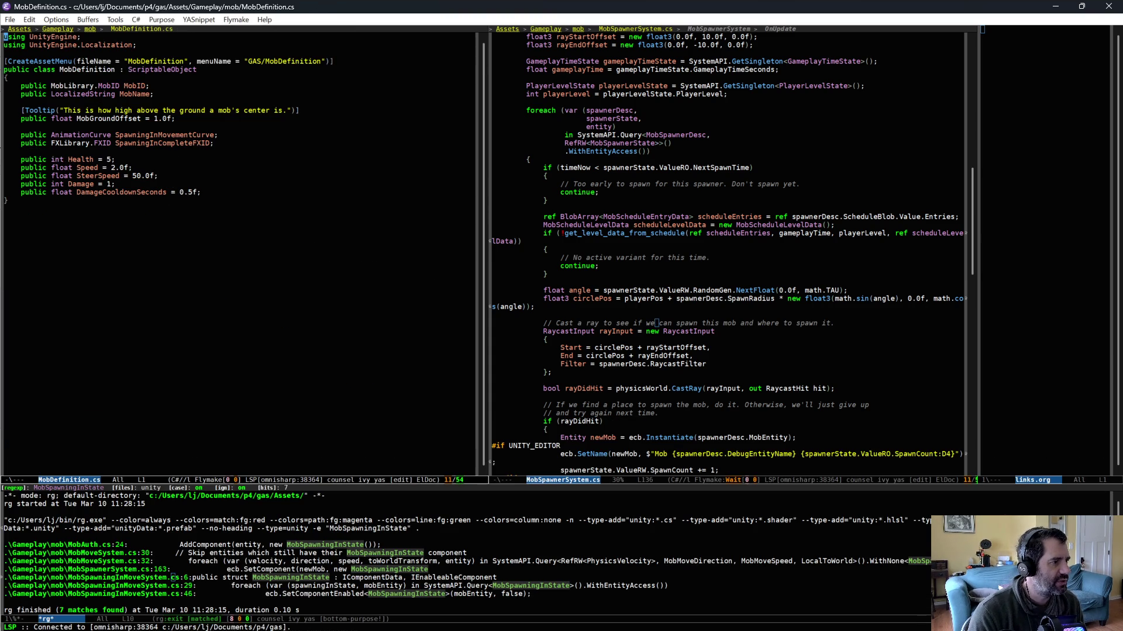
pyautogui.tripleClick(175, 135)
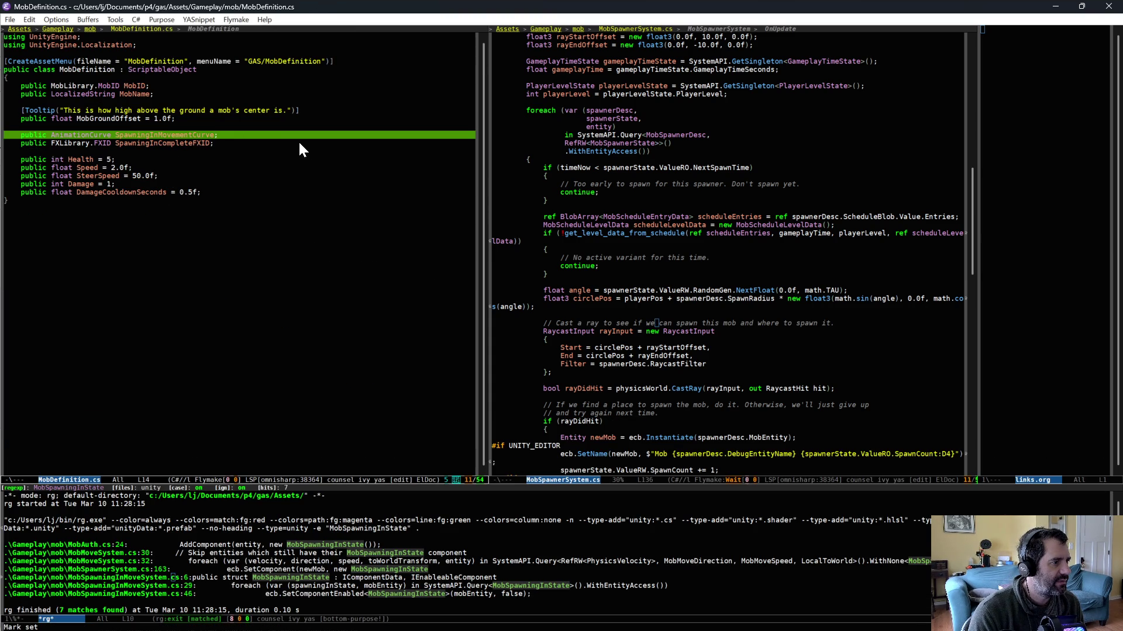
pyautogui.hotkey('ctrl', 'w')
pyautogui.hotkey('ctrl', 'x')
pyautogui.hotkey('ctrl', 's')
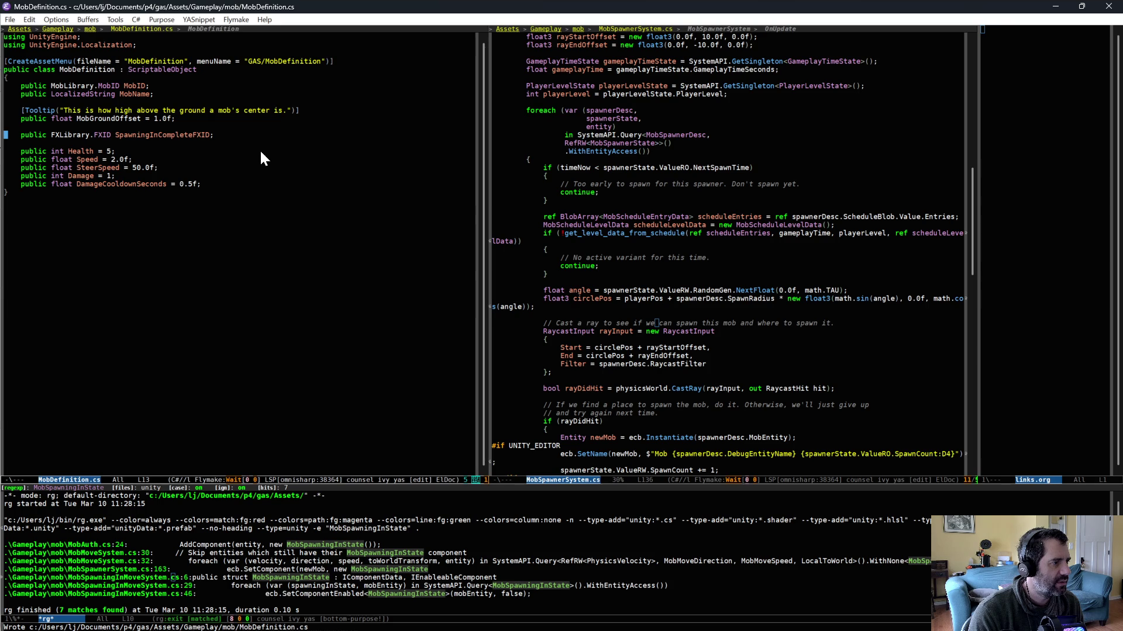
pyautogui.hotkey('alt', 'Tab')
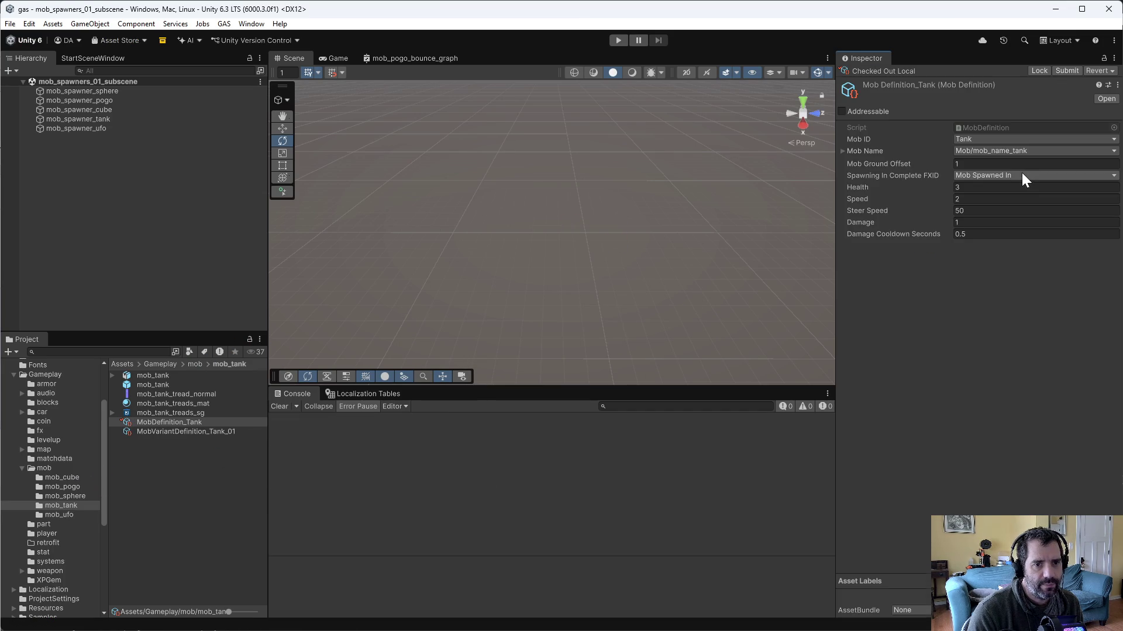
# Step: Check that MobDefinition_Cube and MobDefinition_Pogo have no movement curve, then enter Play mode
pyautogui.click(68, 478)
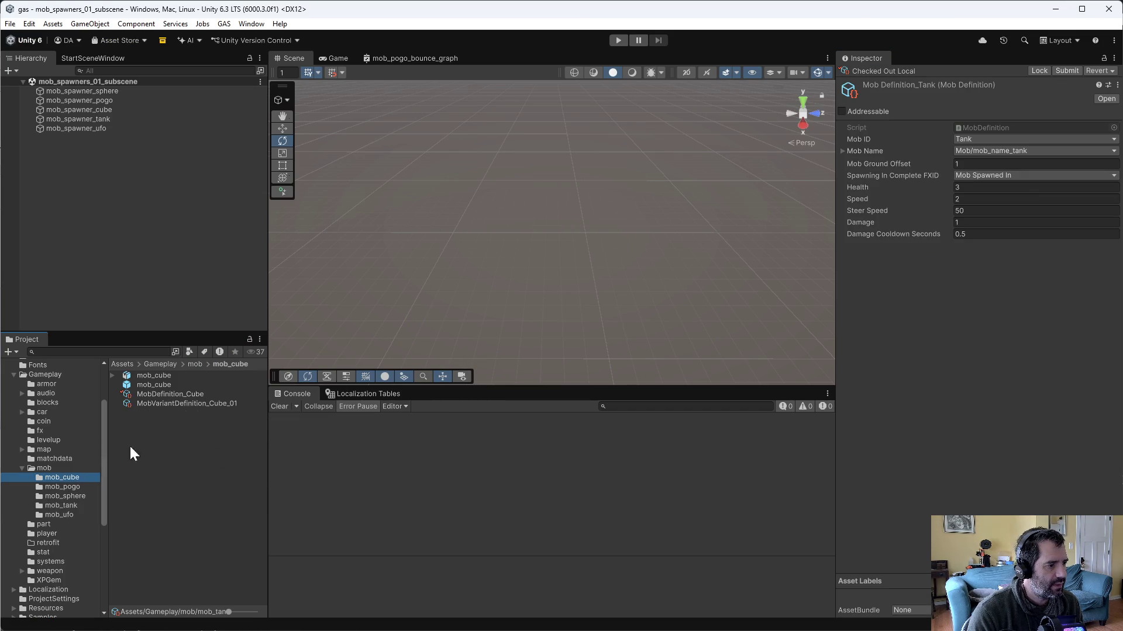
pyautogui.click(169, 396)
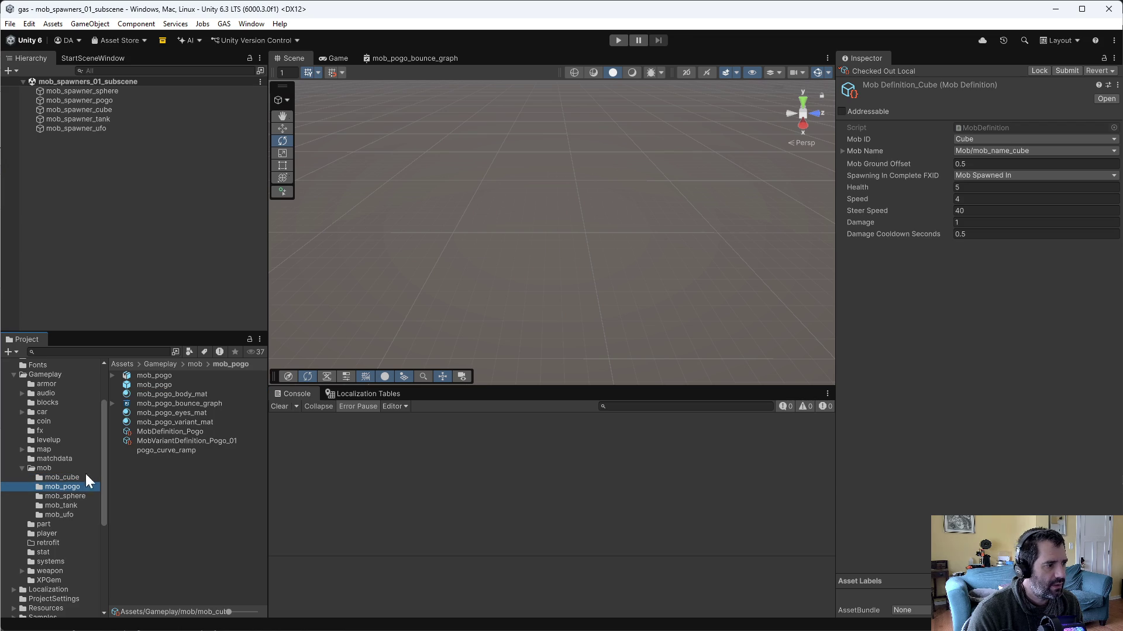
pyautogui.click(177, 433)
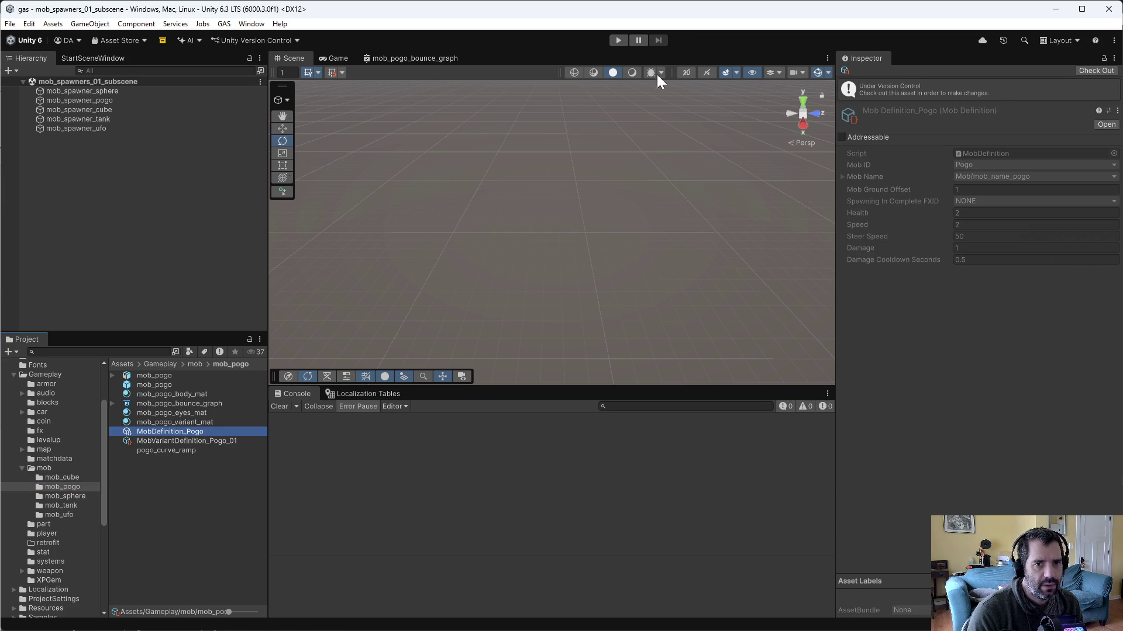
pyautogui.click(618, 40)
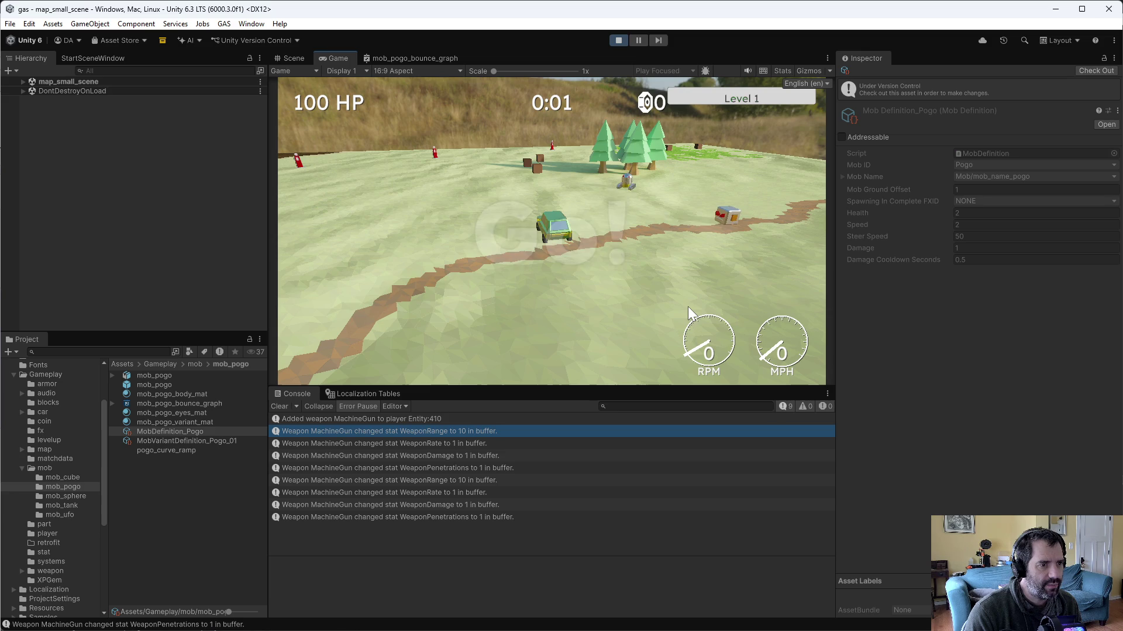
# Step: Drive the car, stop the play test at 0:39, and save with File > Save Project
pyautogui.press('w')
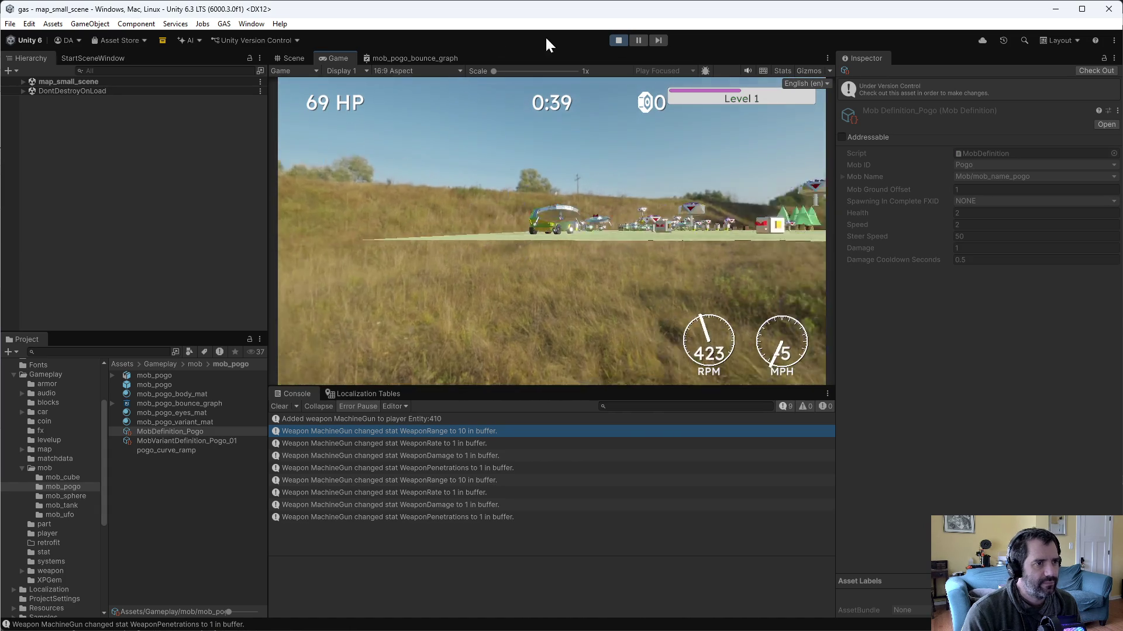
pyautogui.click(618, 40)
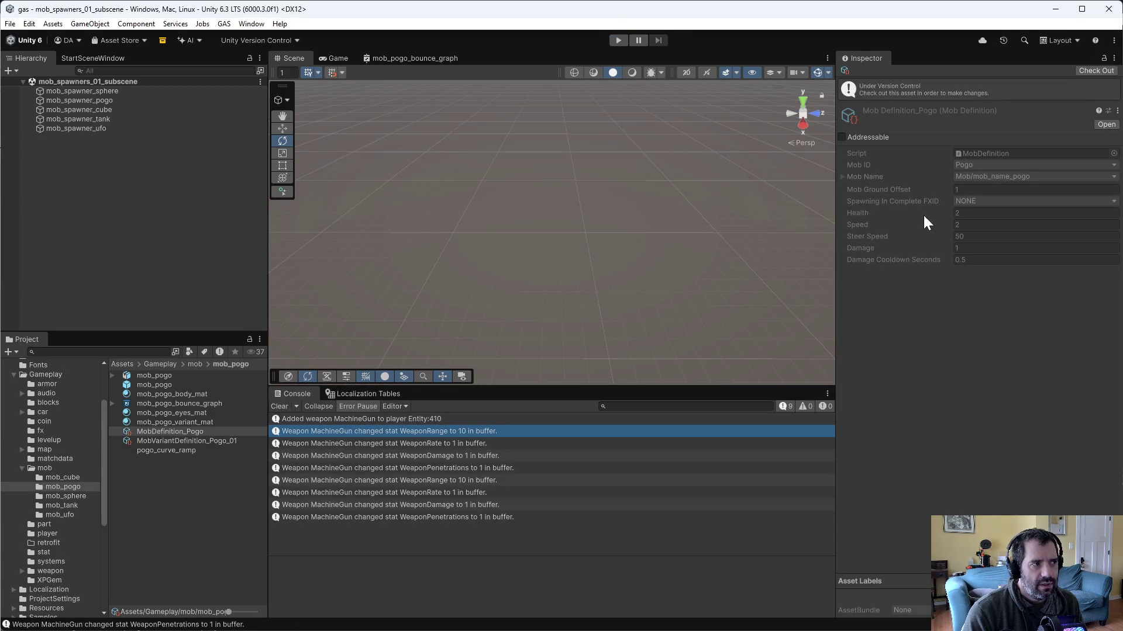
pyautogui.click(10, 26)
pyautogui.click(35, 151)
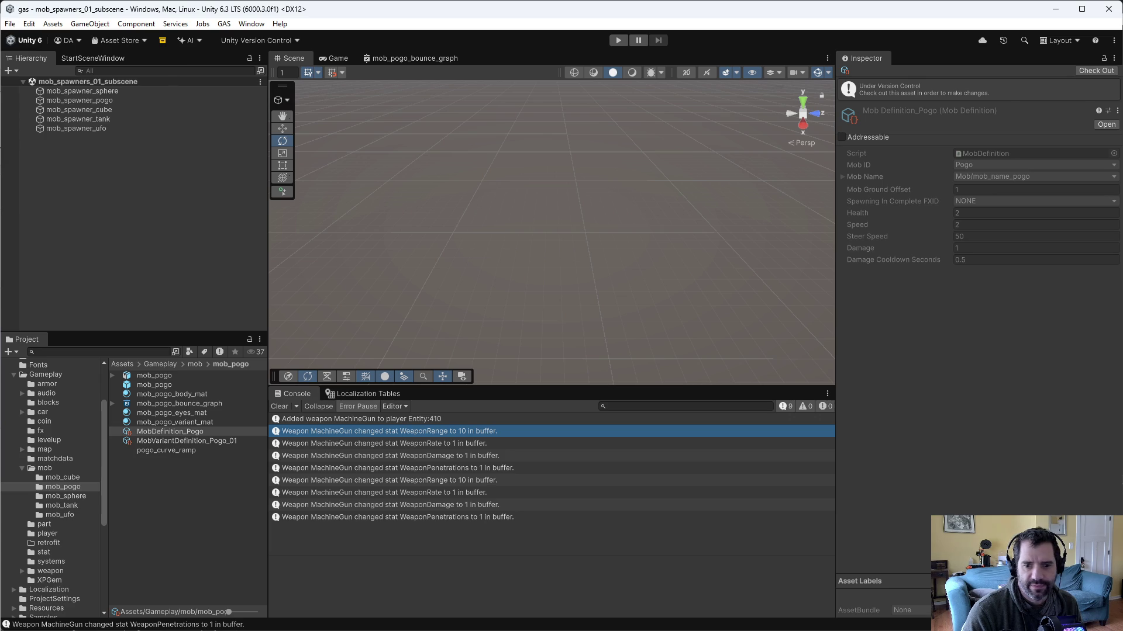
pyautogui.hotkey('alt', 'Tab')
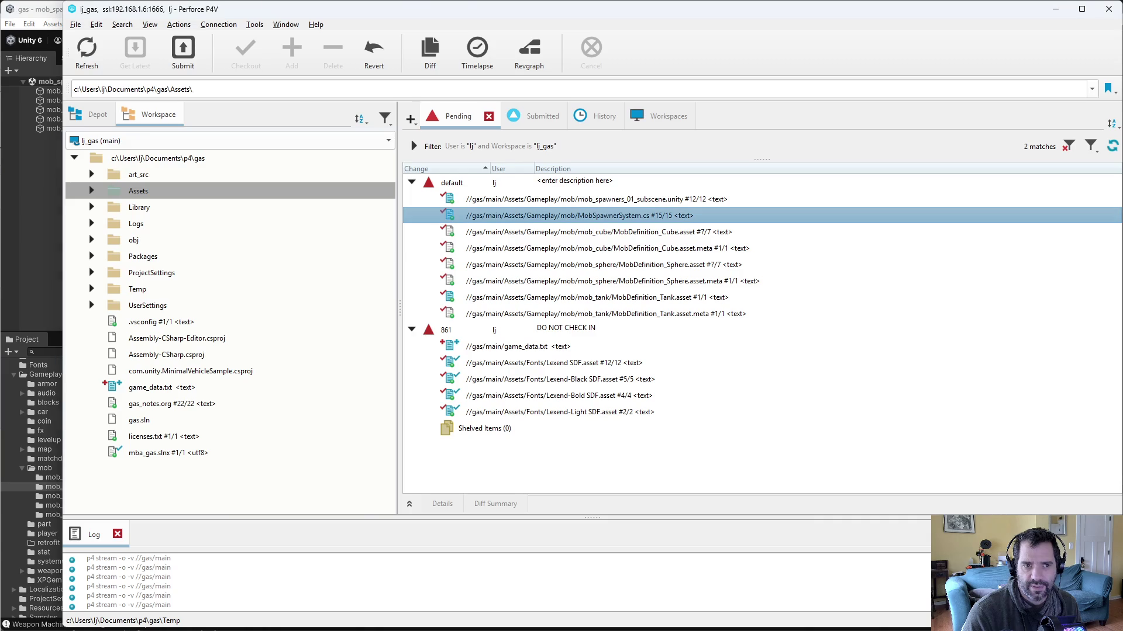
# Step: Reconcile offline work on the workspace root, adding modified files to the default changelist
pyautogui.click(93, 56)
pyautogui.rightClick(157, 169)
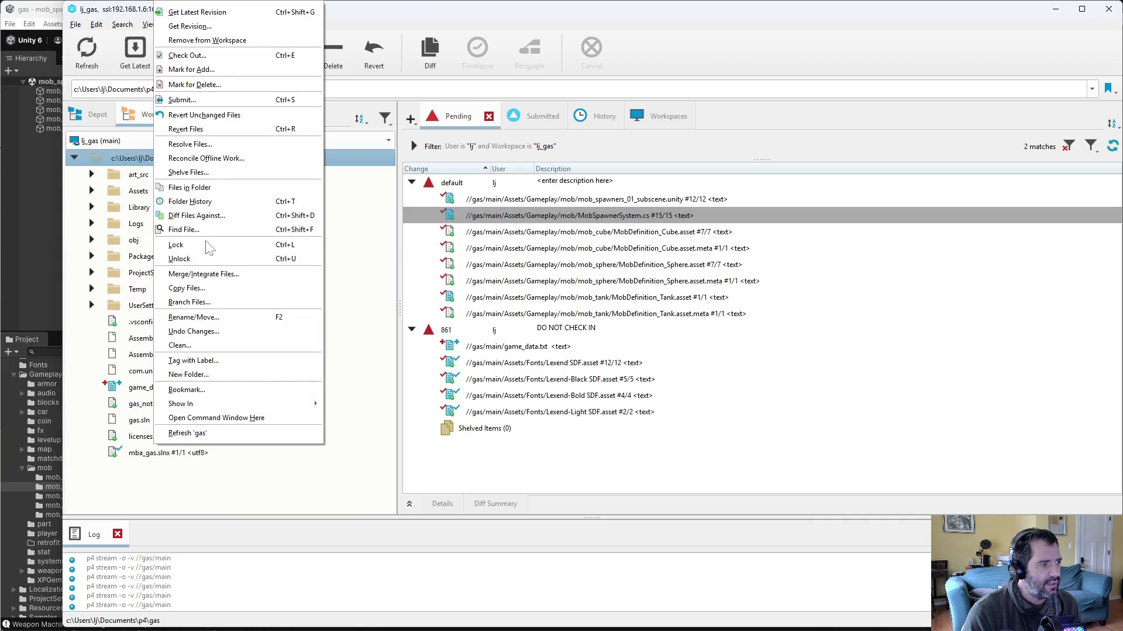
pyautogui.click(212, 153)
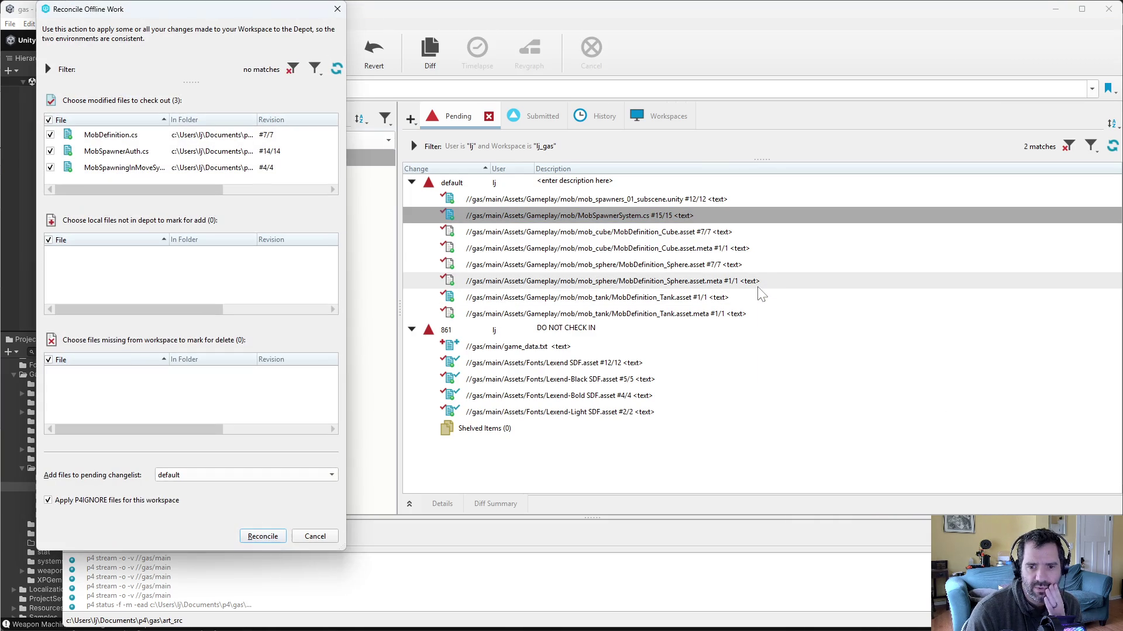
pyautogui.click(257, 536)
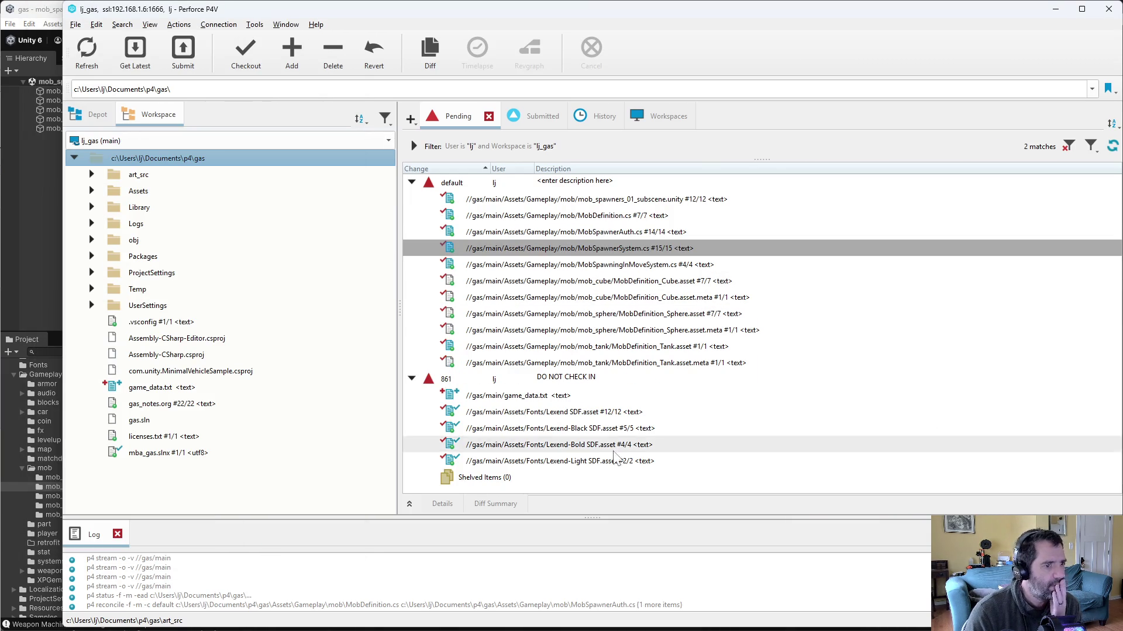
# Step: Diff MobDefinition.cs and MobSpawnerAuth.cs against their last revisions
pyautogui.doubleClick(633, 215)
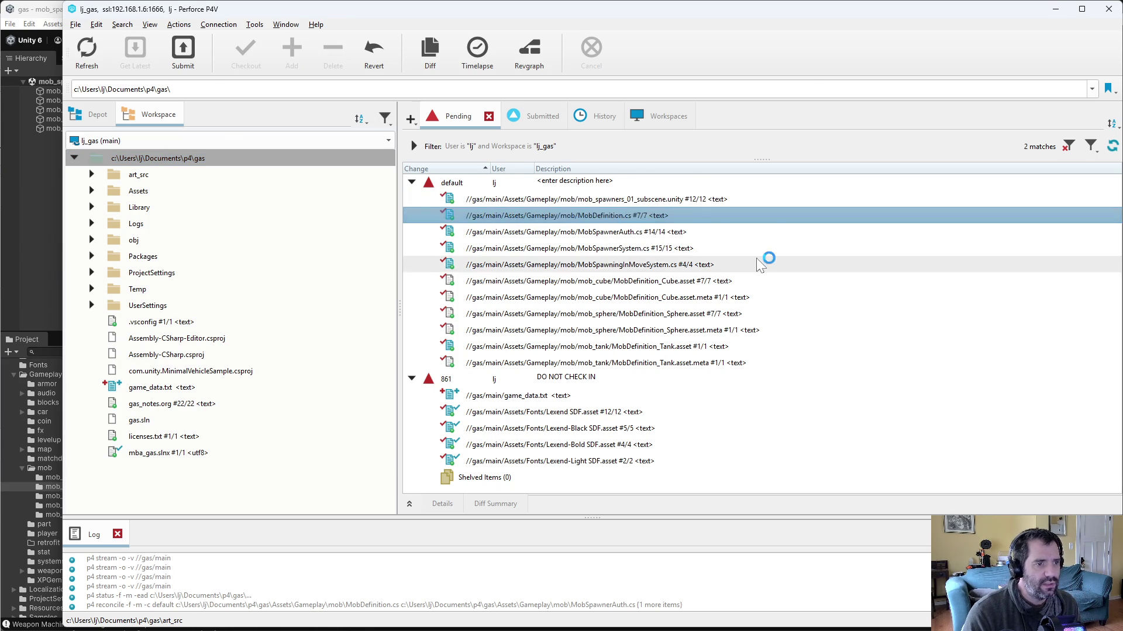
pyautogui.hotkey('alt', 'F4')
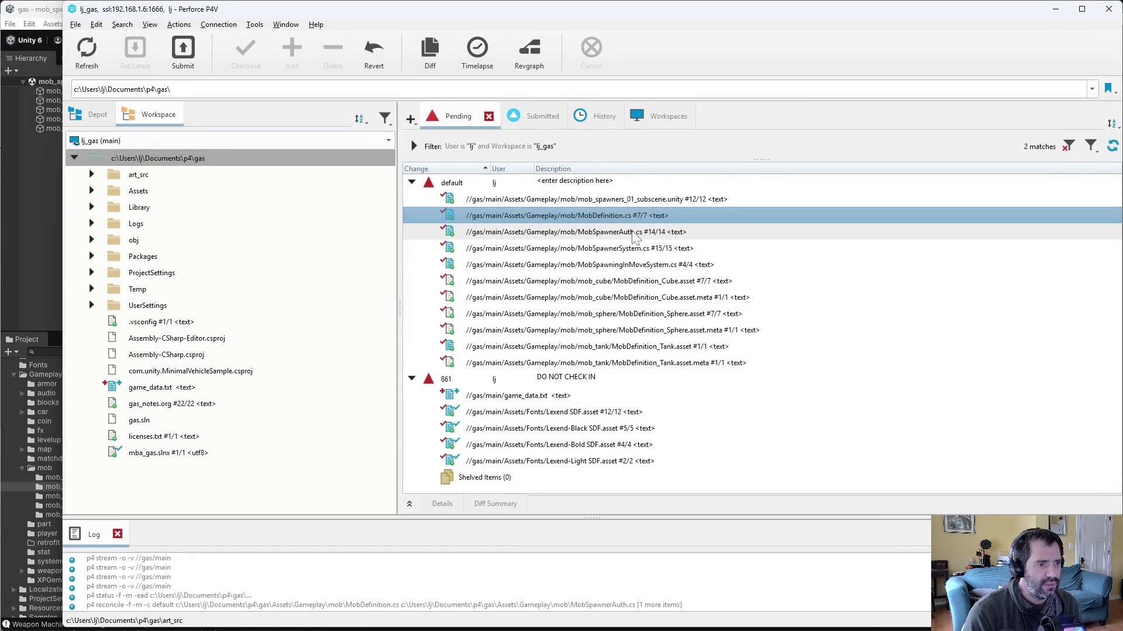
pyautogui.doubleClick(638, 231)
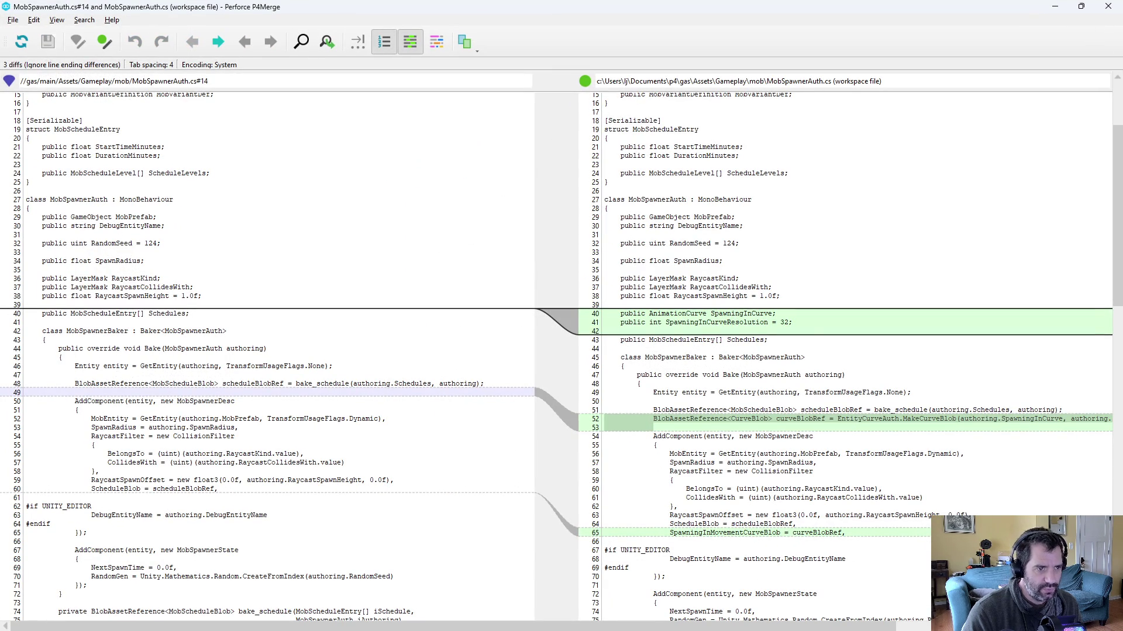
# Step: Scroll through the MobSpawnerAuth.cs diff in P4Merge
pyautogui.scroll(-4, 562, 351)
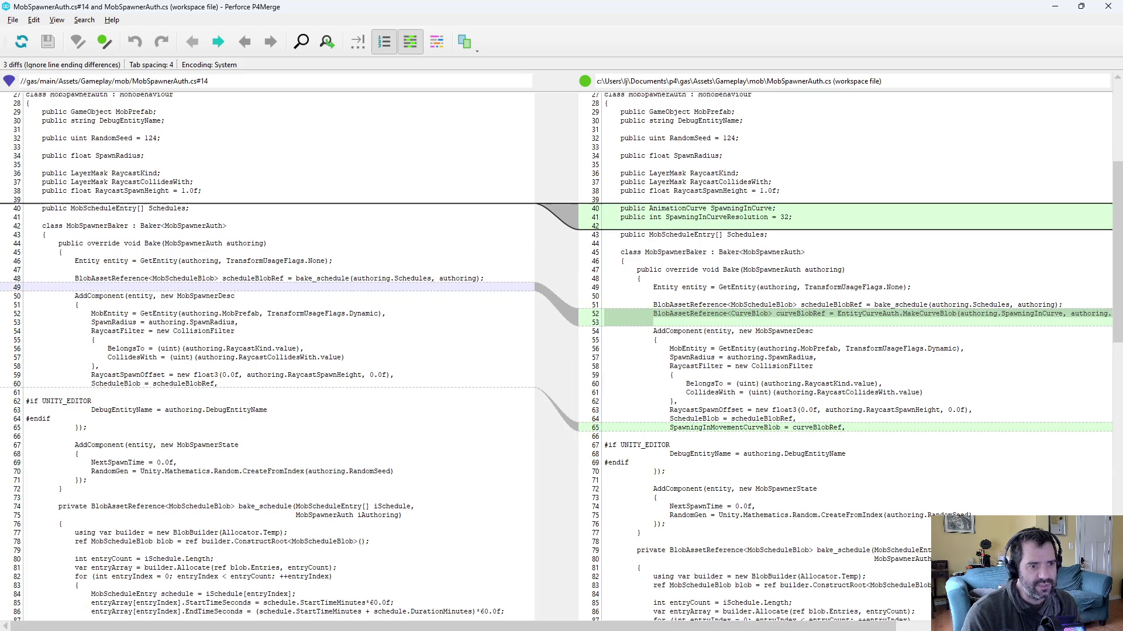
pyautogui.scroll(-1, 561, 351)
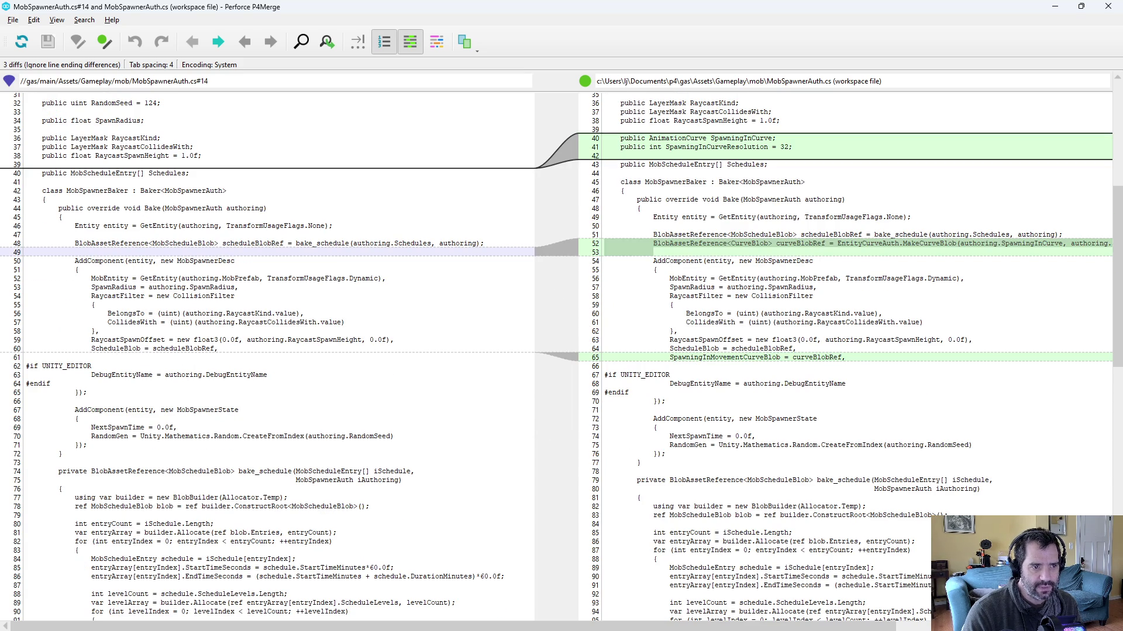
pyautogui.scroll(-12, 561, 351)
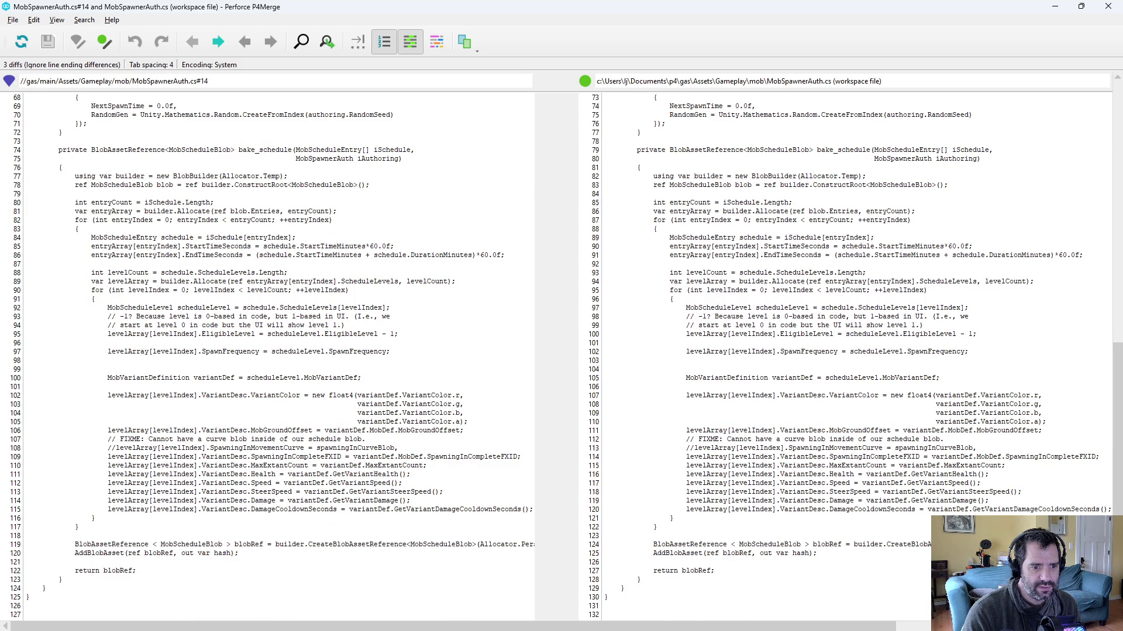
pyautogui.click(1114, 10)
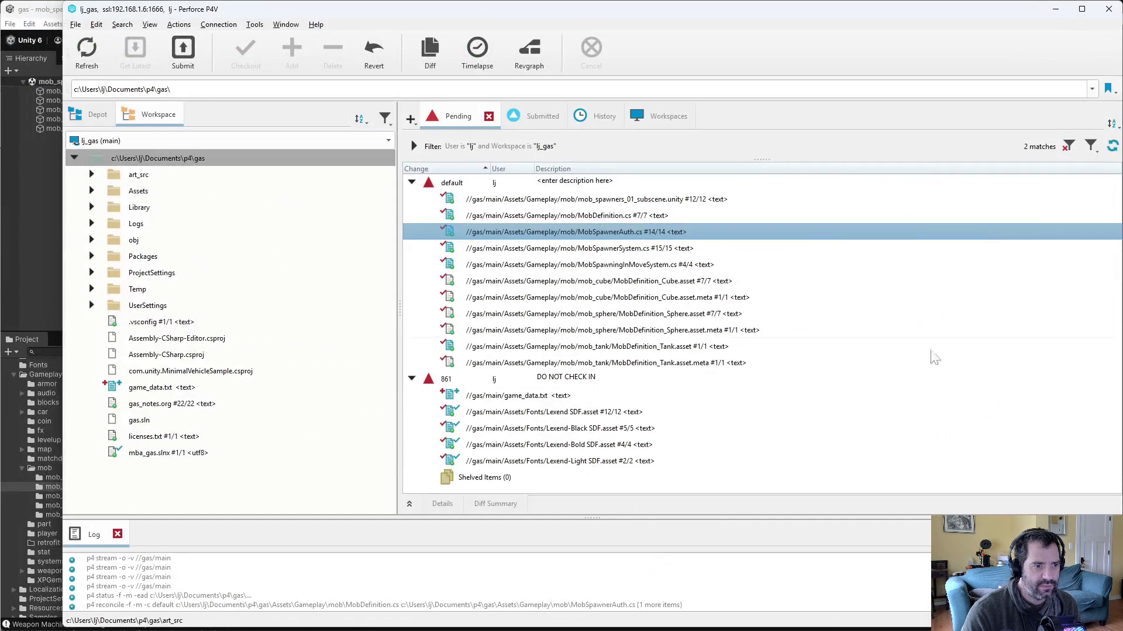
# Step: Delete the leftover FIXME and commented-out curve lines in MobSpawnerAuth.cs and save it
pyautogui.hotkey('alt', 'Tab')
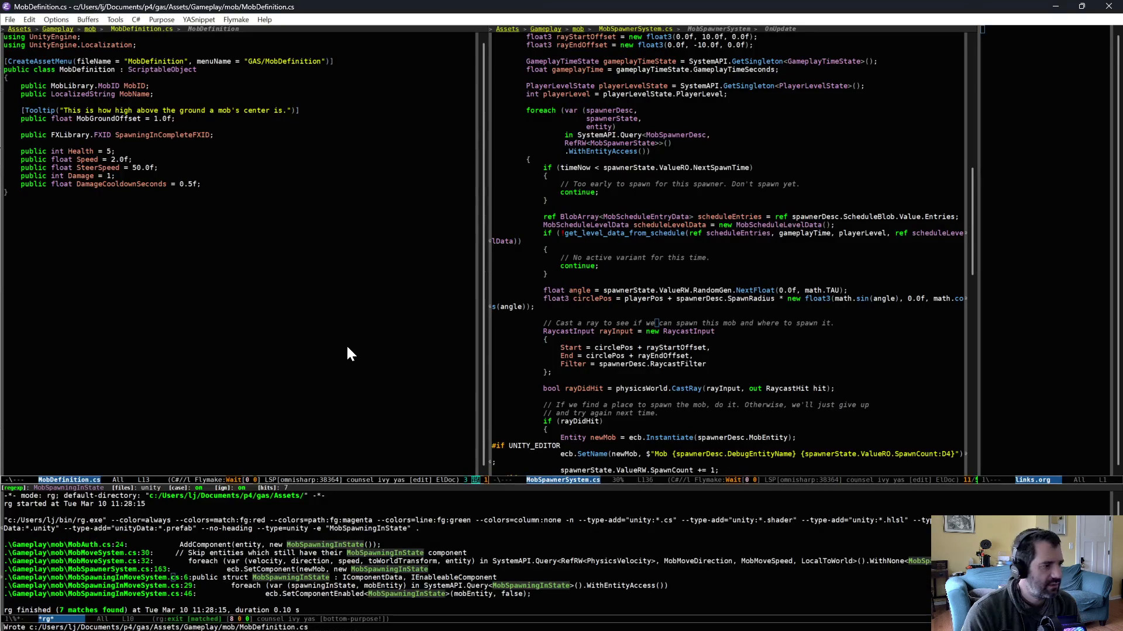
pyautogui.hotkey('ctrl', 'x')
pyautogui.write('bspaw')
pyautogui.press('Down')
pyautogui.press('Up')
pyautogui.press('Return')
pyautogui.moveTo(205, 266); pyautogui.dragTo(217, 276)
pyautogui.hotkey('ctrl', 'w')
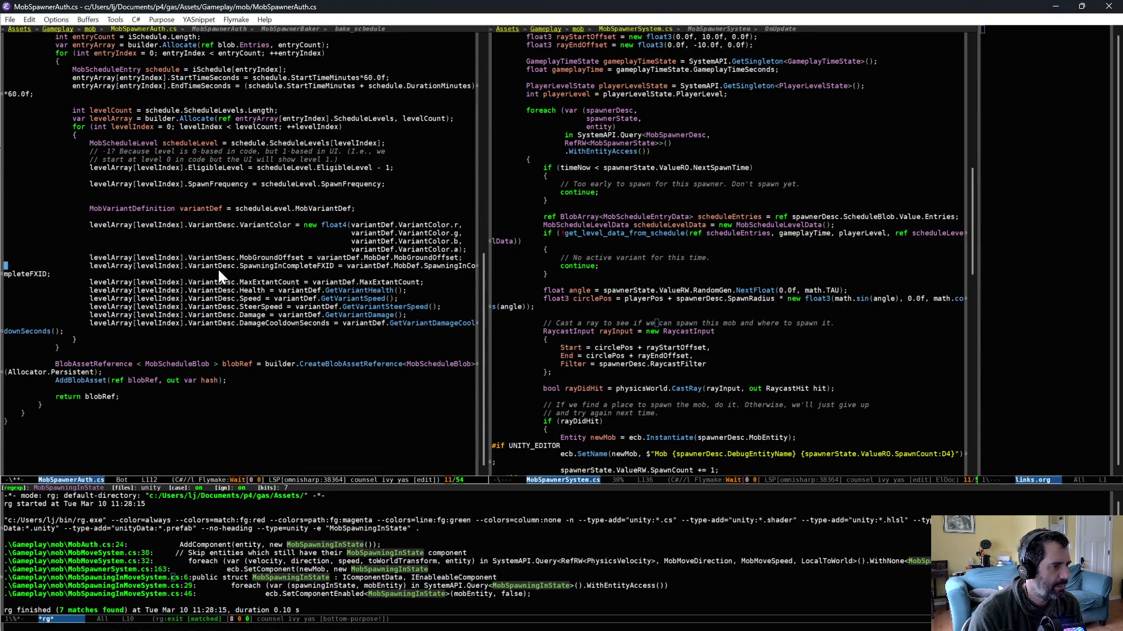
pyautogui.hotkey('ctrl', 'x')
pyautogui.hotkey('ctrl', 's')
pyautogui.scroll(10, 251, 352)
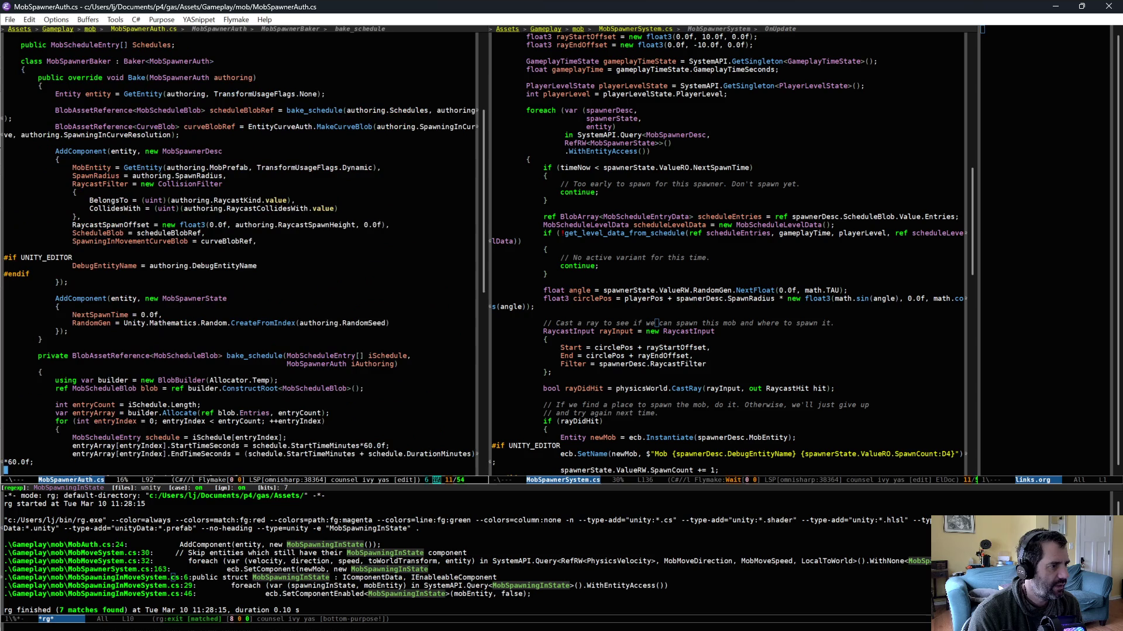
pyautogui.hotkey('alt', 'Tab')
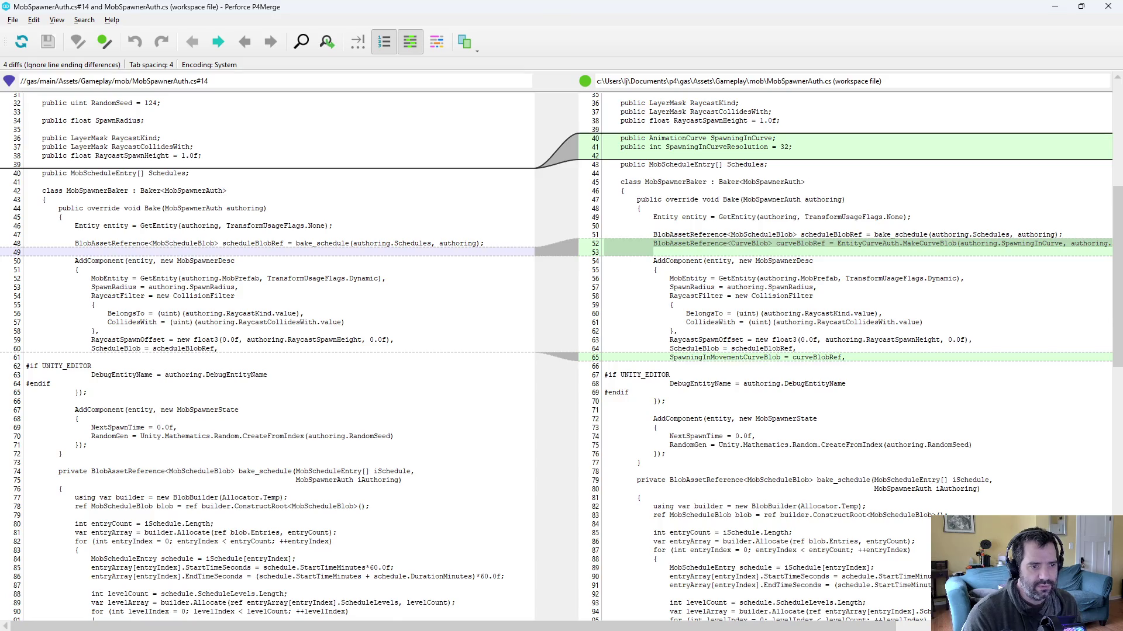
# Step: Recheck the MobSpawnerAuth.cs diff, then review the five differences in MobSpawnerSystem.cs
pyautogui.hotkey('ctrl', '2')
pyautogui.hotkey('ctrl', '2')
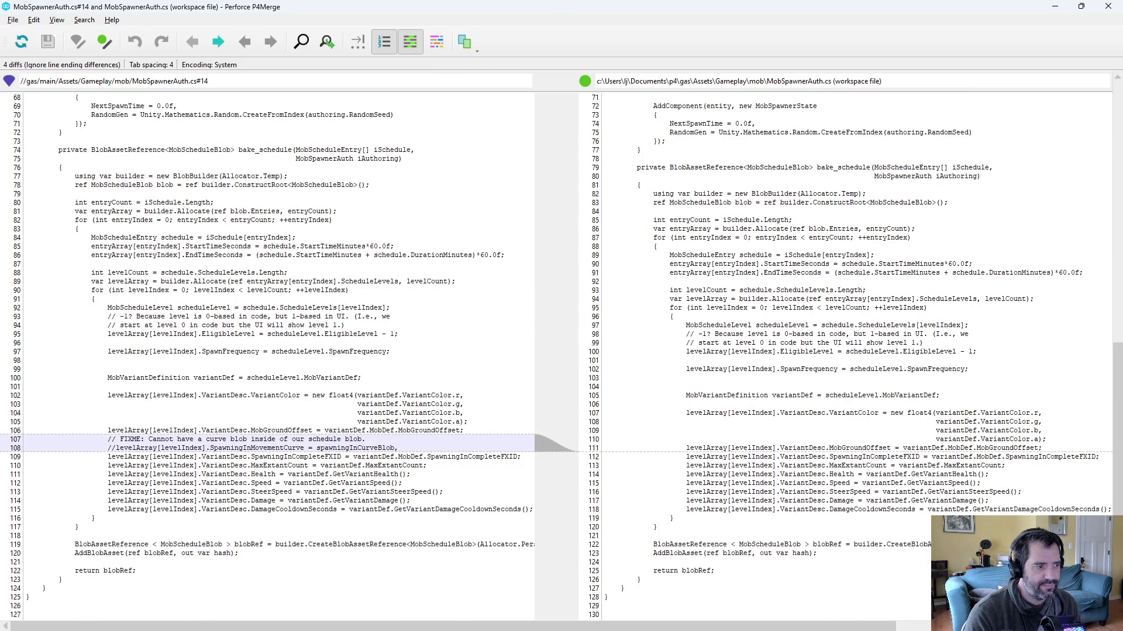
pyautogui.hotkey('alt', 'F4')
pyautogui.click(631, 248)
pyautogui.hotkey('ctrl', 'd')
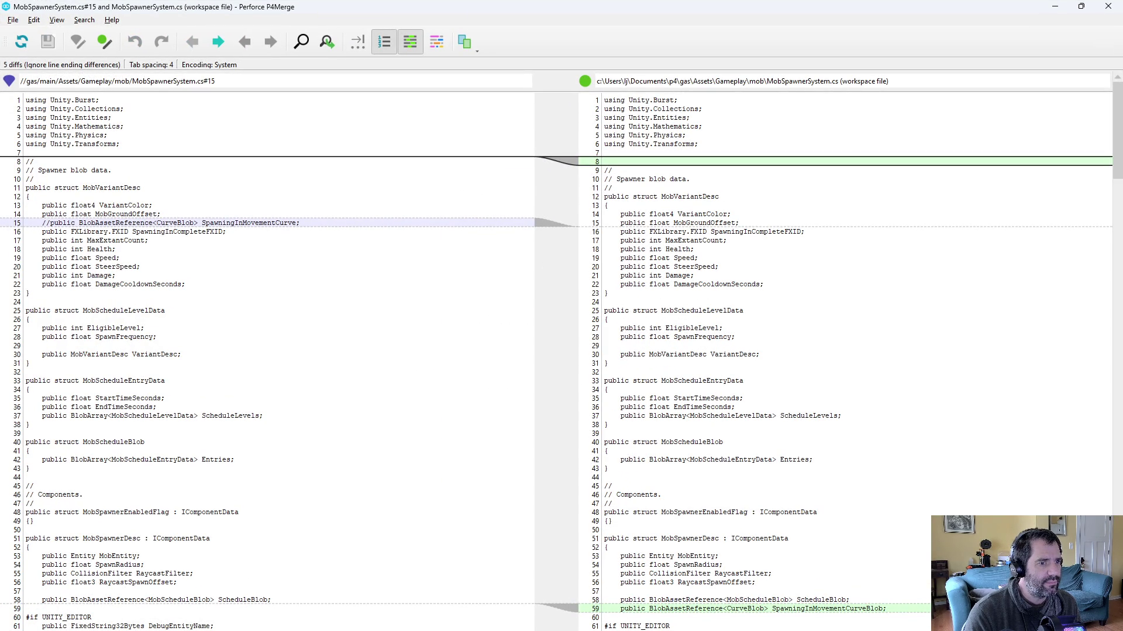
pyautogui.scroll(-8, 561, 351)
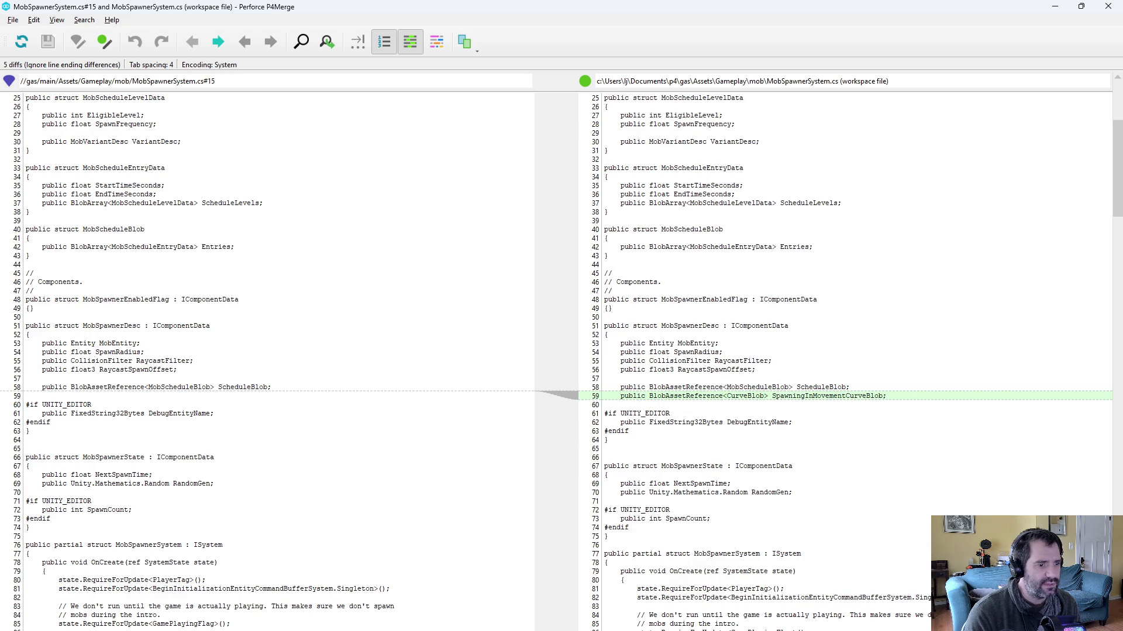
pyautogui.scroll(-8, 561, 361)
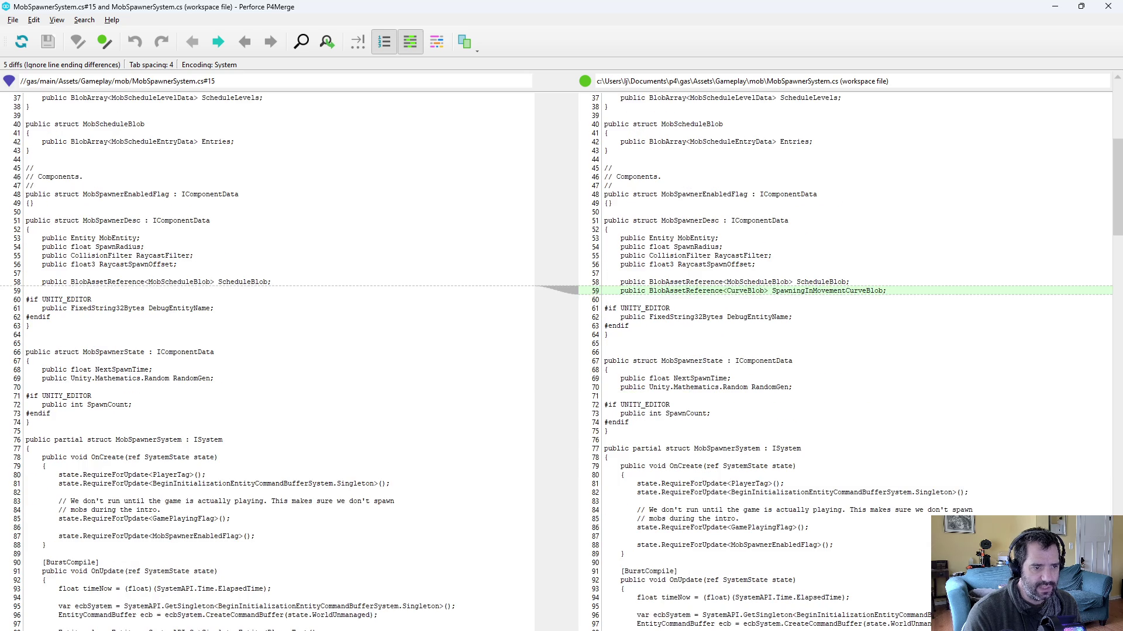
pyautogui.scroll(-20, 561, 362)
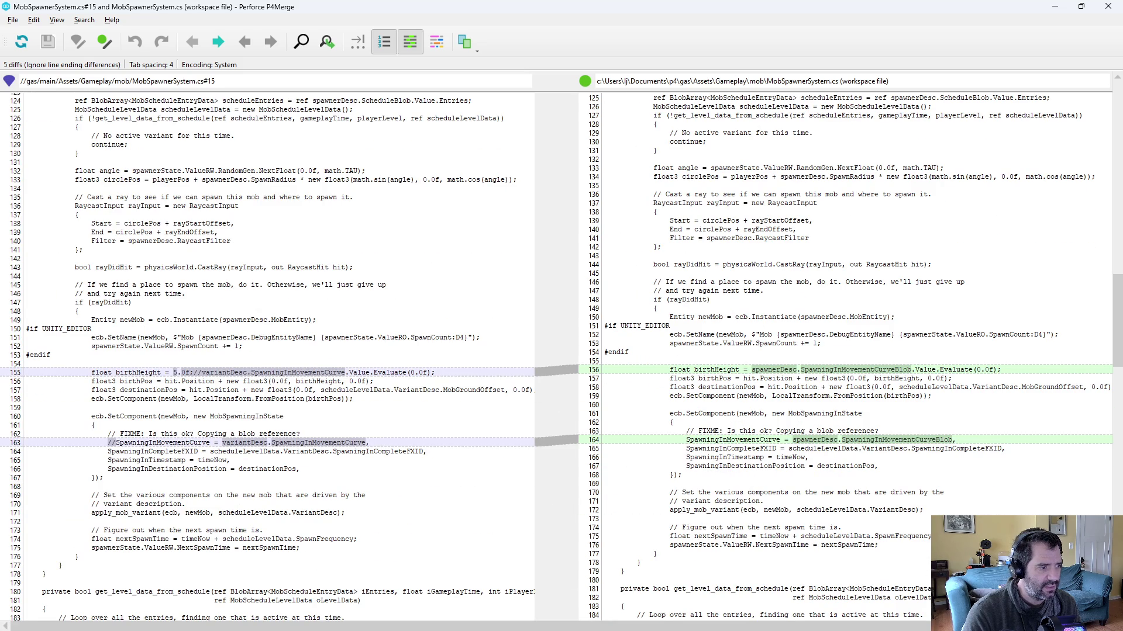
pyautogui.scroll(-20, 562, 361)
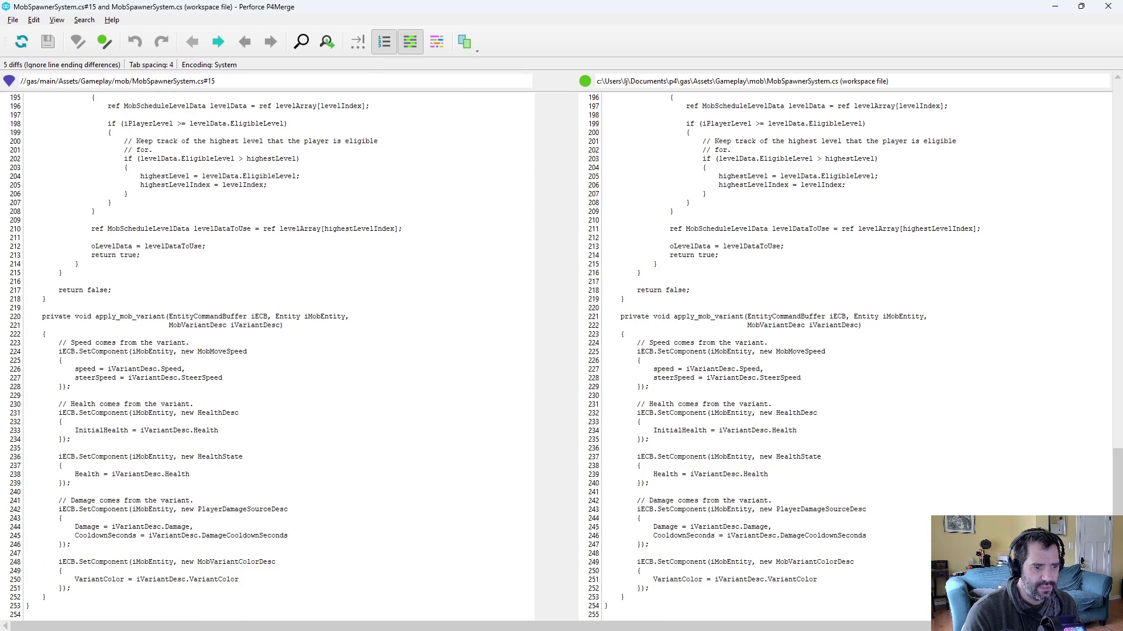
pyautogui.hotkey('alt', 'F4')
# Step: Review the three differences in MobSpawningInMoveSystem.cs
pyautogui.press('Down')
pyautogui.hotkey('ctrl', 'd')
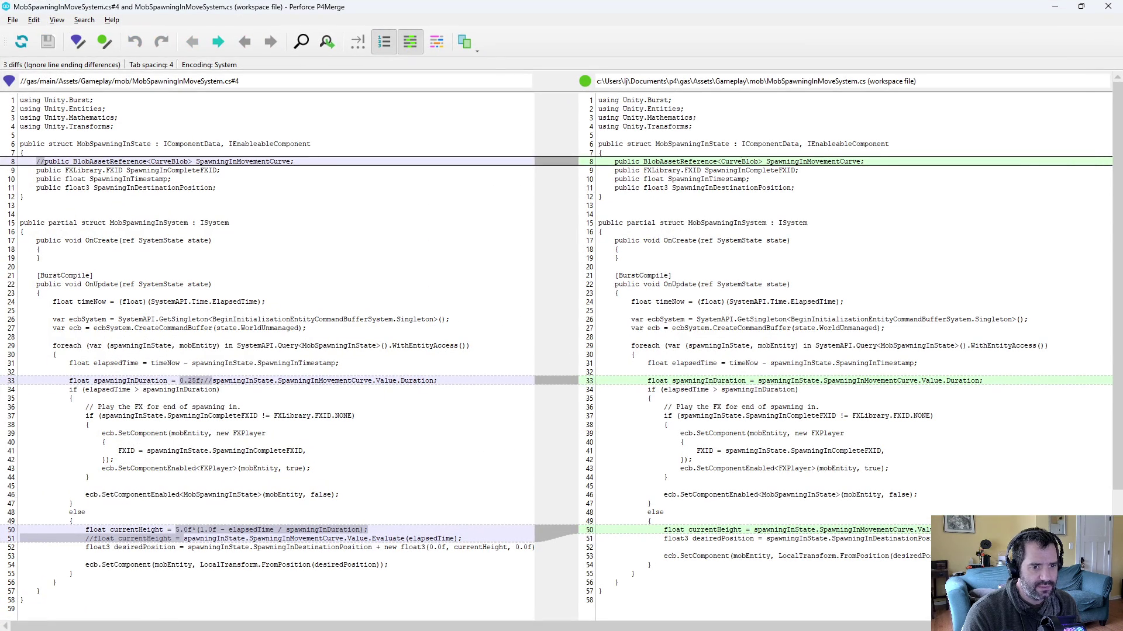
pyautogui.hotkey('alt', 'F4')
pyautogui.press('Down')
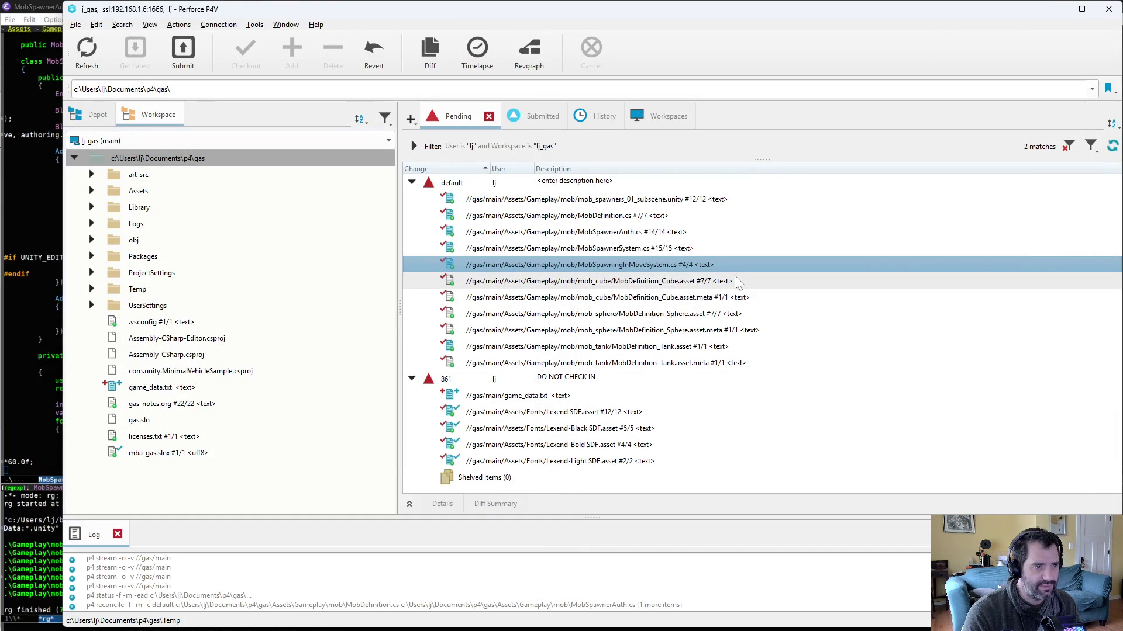
# Step: Submit the default changelist as 'fixed mob spawning in curve so it works again'
pyautogui.press('Down')
pyautogui.press('Down')
pyautogui.press('Down')
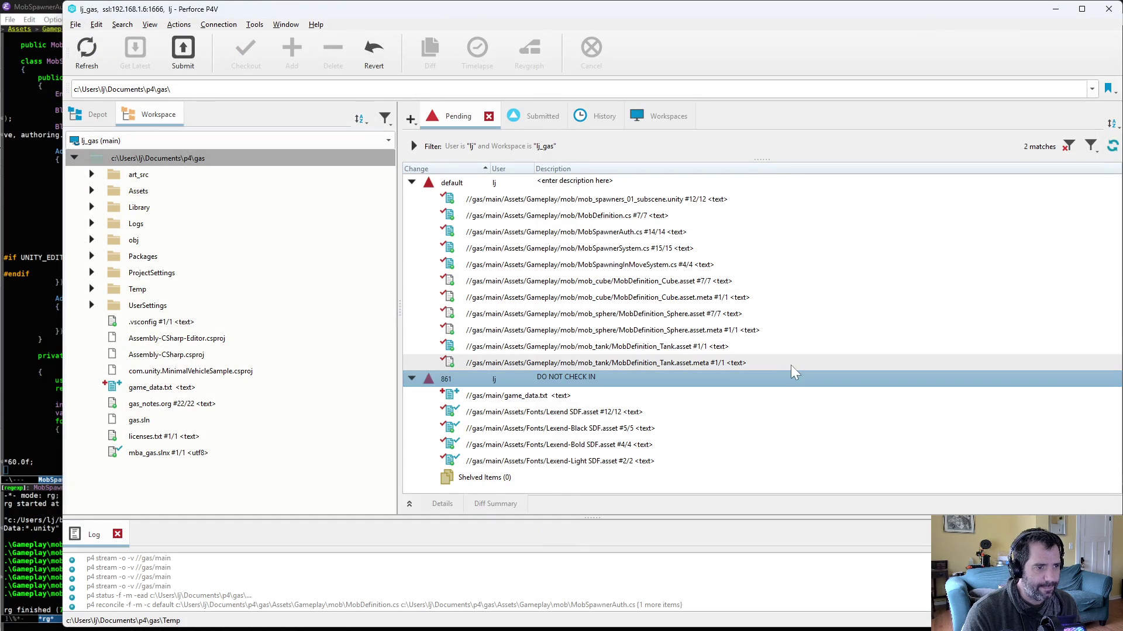
pyautogui.rightClick(589, 184)
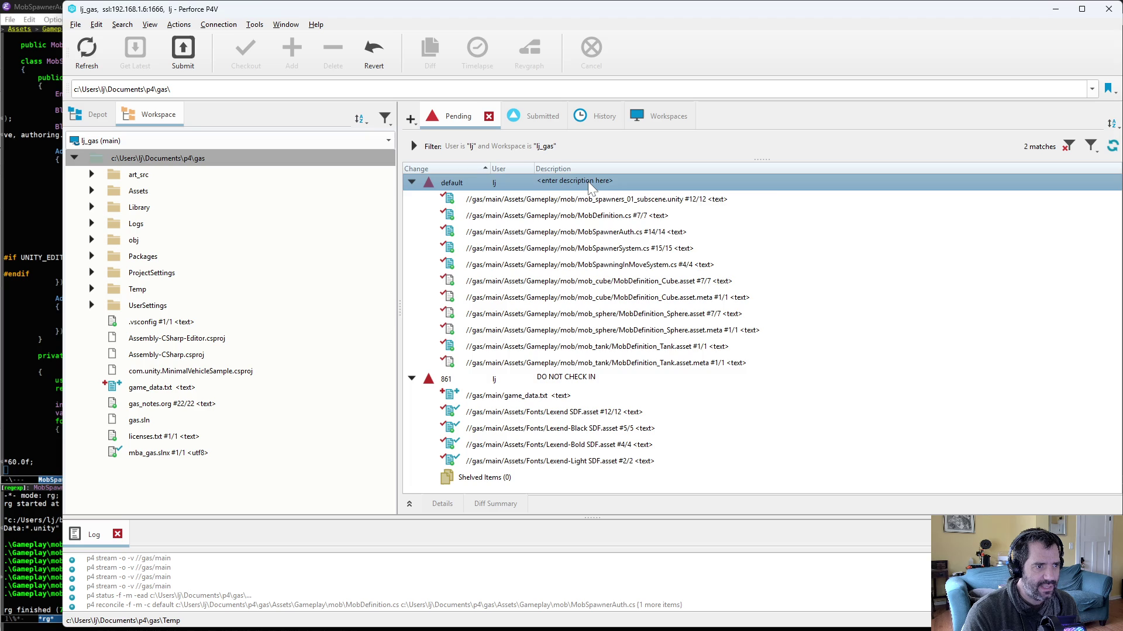
pyautogui.click(602, 192)
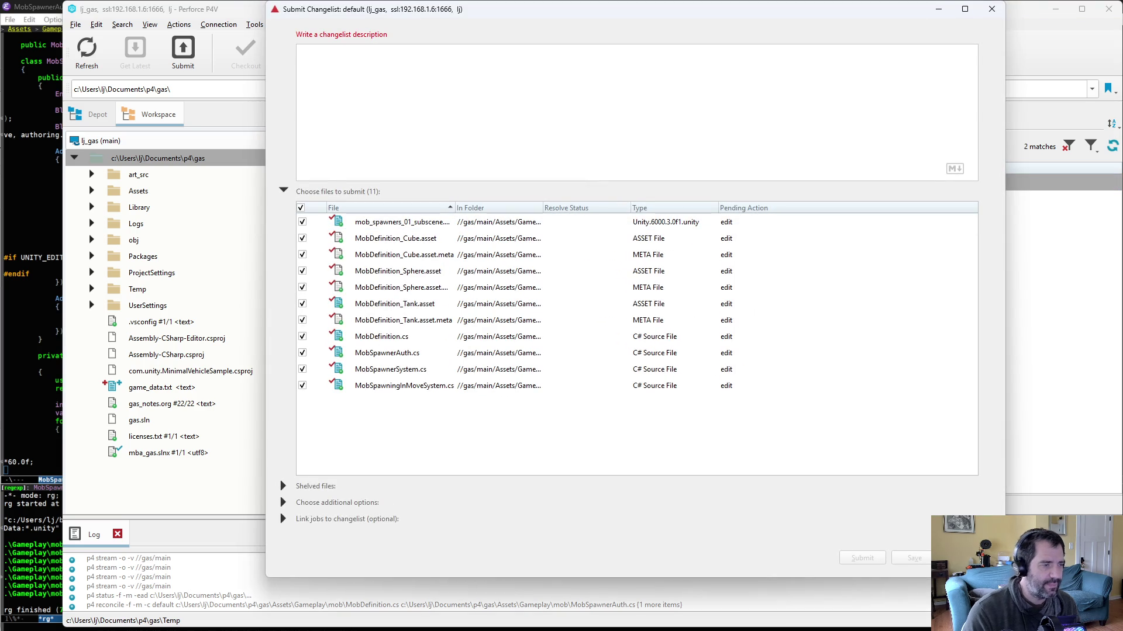
pyautogui.write('fix')
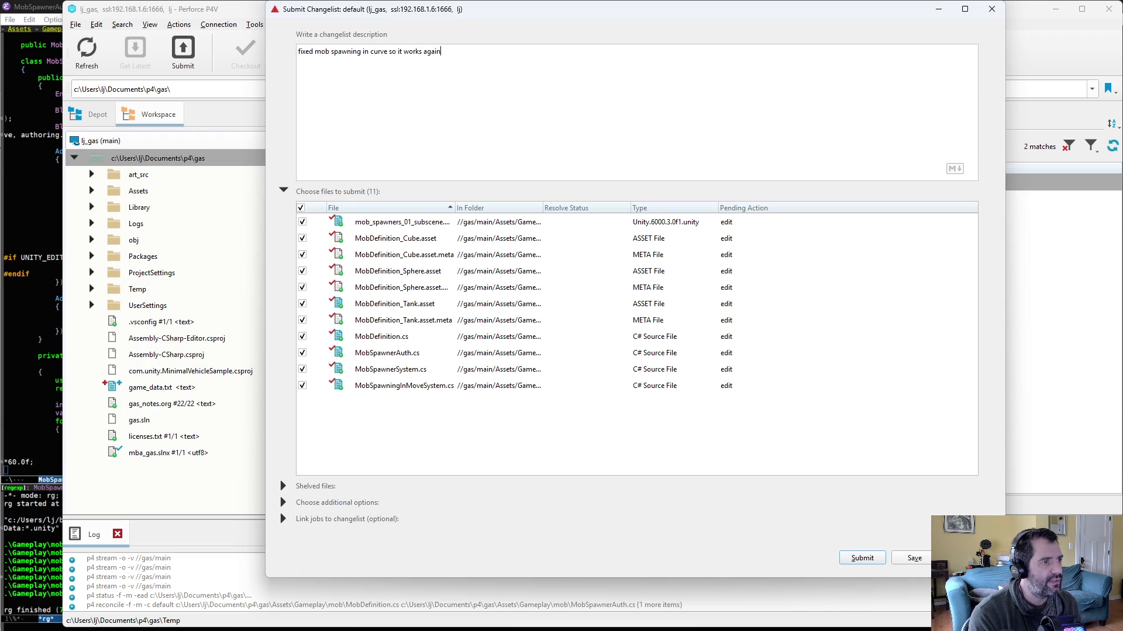
pyautogui.click(870, 558)
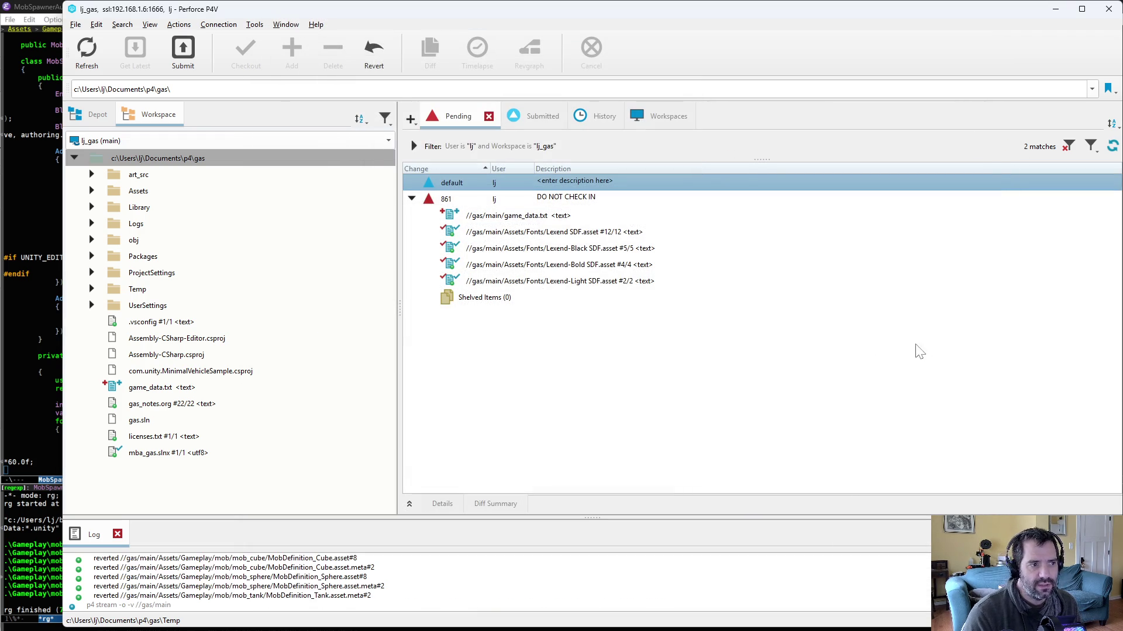
# Step: Run a project-wide ripgrep search for FIXME comments and scroll the 18 matches
pyautogui.hotkey('alt', 'Tab')
pyautogui.hotkey('ctrl', 'c')
pyautogui.press('s')
pyautogui.press('Return')
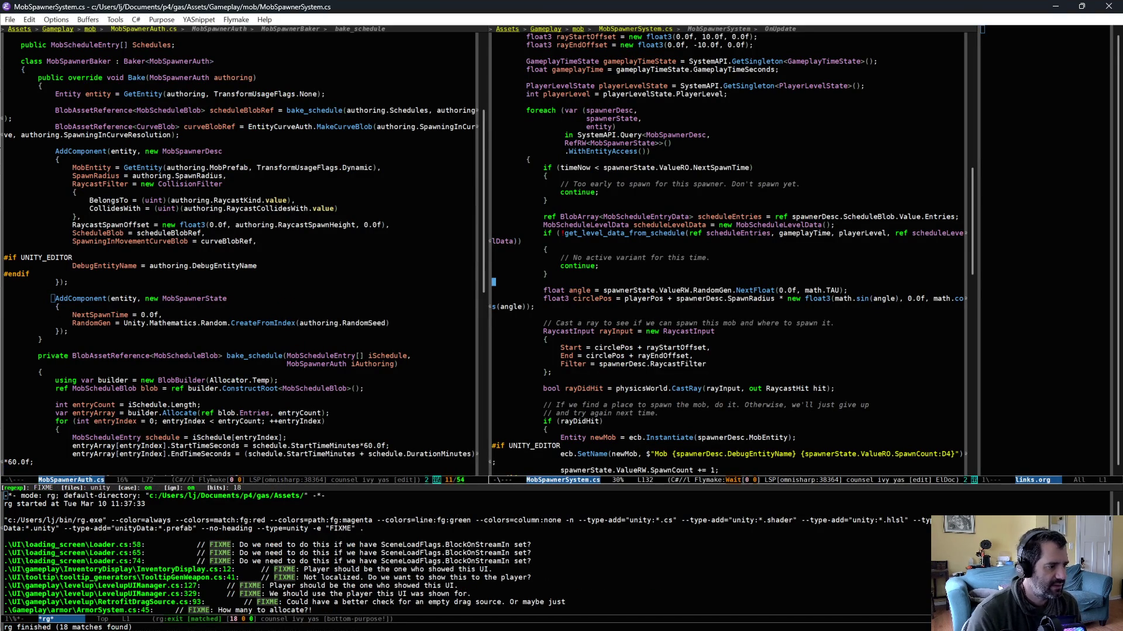
pyautogui.scroll(-2, 570, 558)
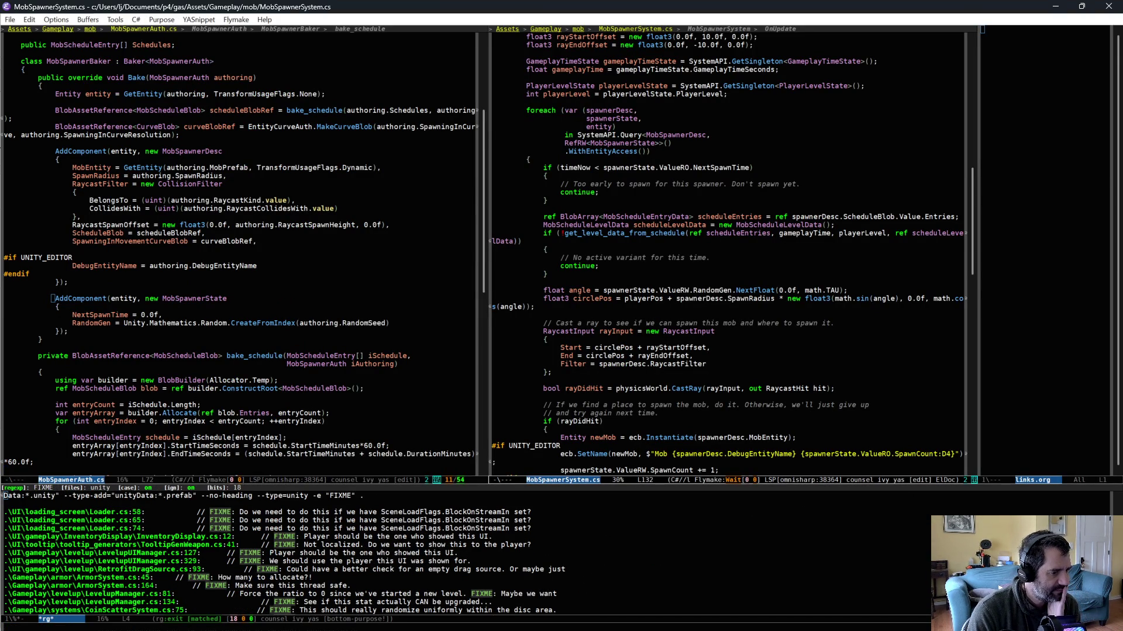
pyautogui.scroll(-2, 539, 519)
pyautogui.scroll(-1, 601, 529)
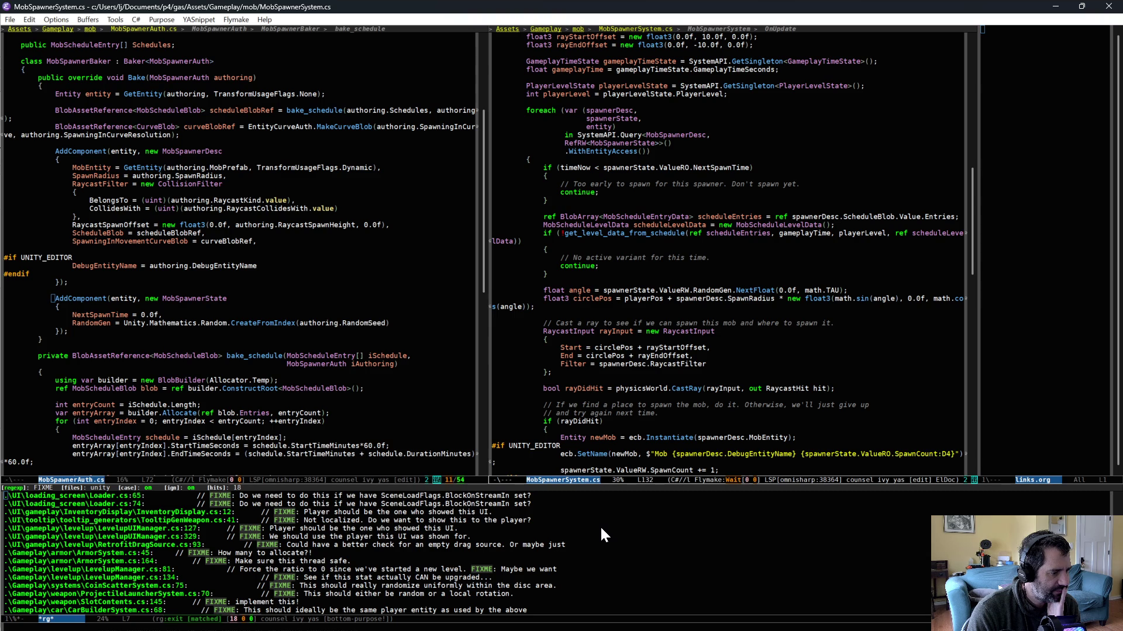
pyautogui.scroll(-2, 599, 526)
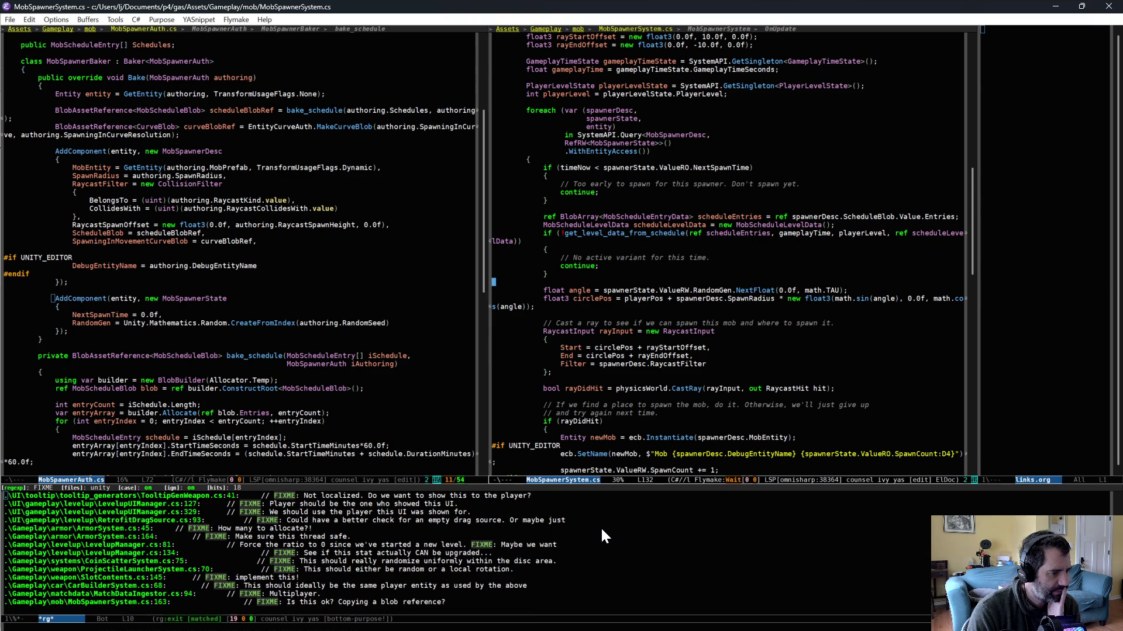
# Step: Review the FIXMEs in SlotContents.cs and LevelupManager.cs line 134, then return to Unity
pyautogui.click(108, 578)
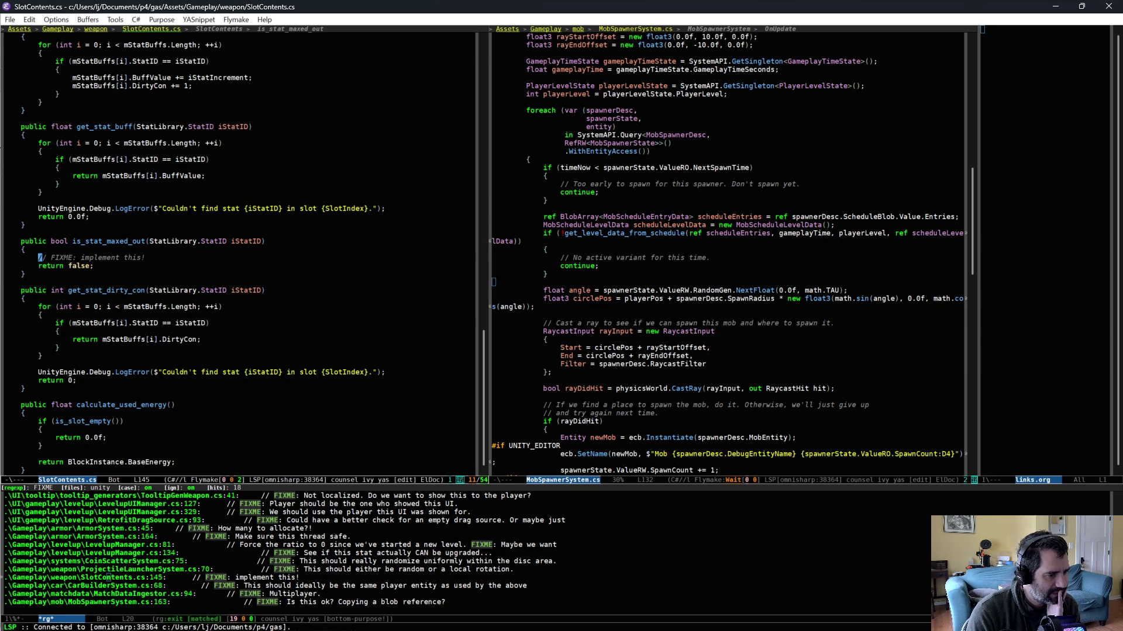
pyautogui.click(144, 555)
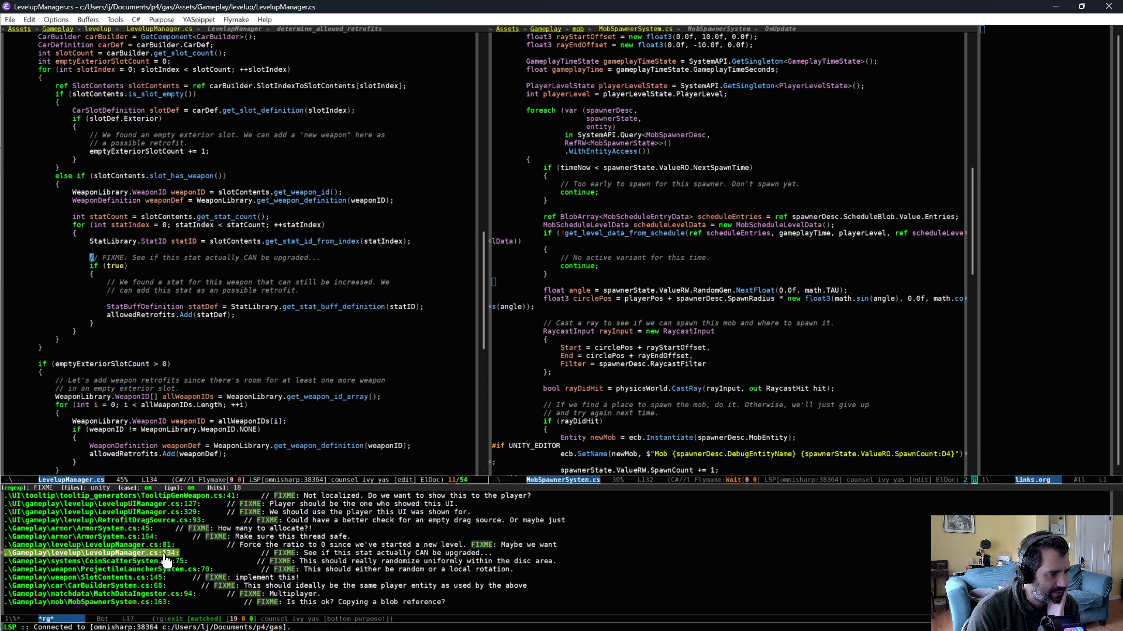
pyautogui.scroll(3, 161, 567)
pyautogui.scroll(-5, 164, 570)
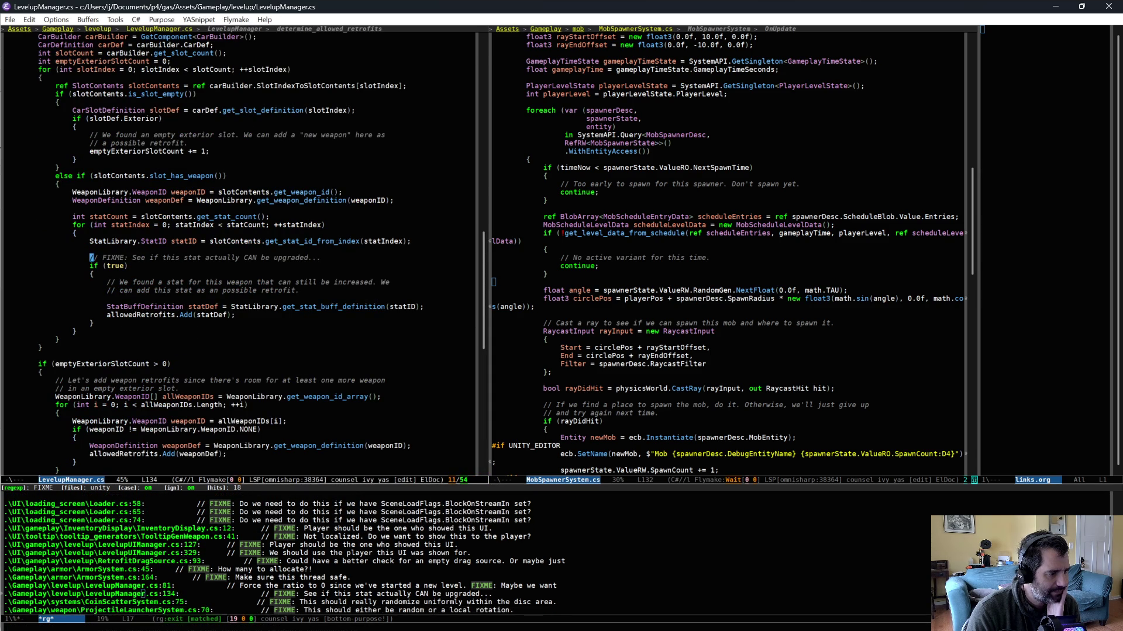
pyautogui.scroll(-5, 170, 578)
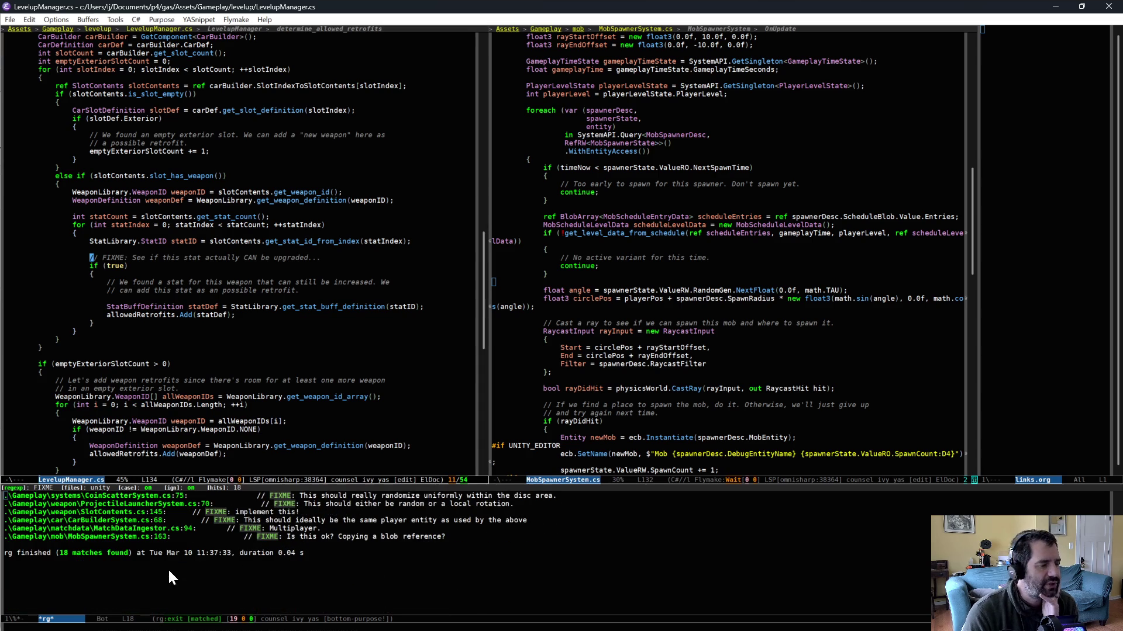
pyautogui.hotkey('alt', 'Tab')
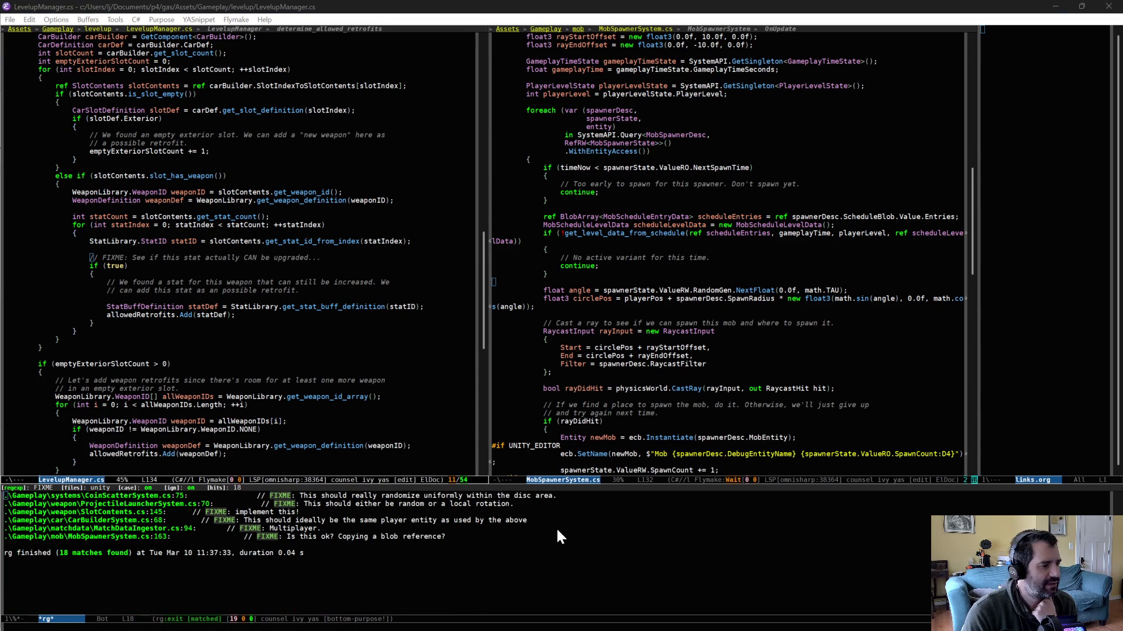
pyautogui.scroll(10, 419, 566)
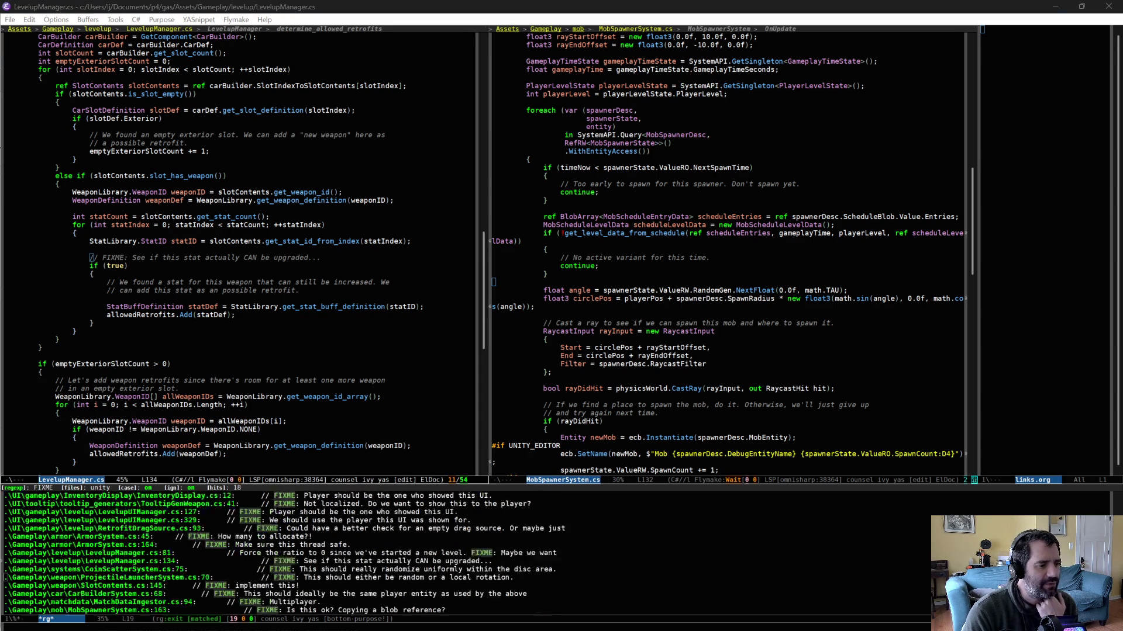
pyautogui.scroll(-3, 420, 568)
pyautogui.scroll(4, 420, 569)
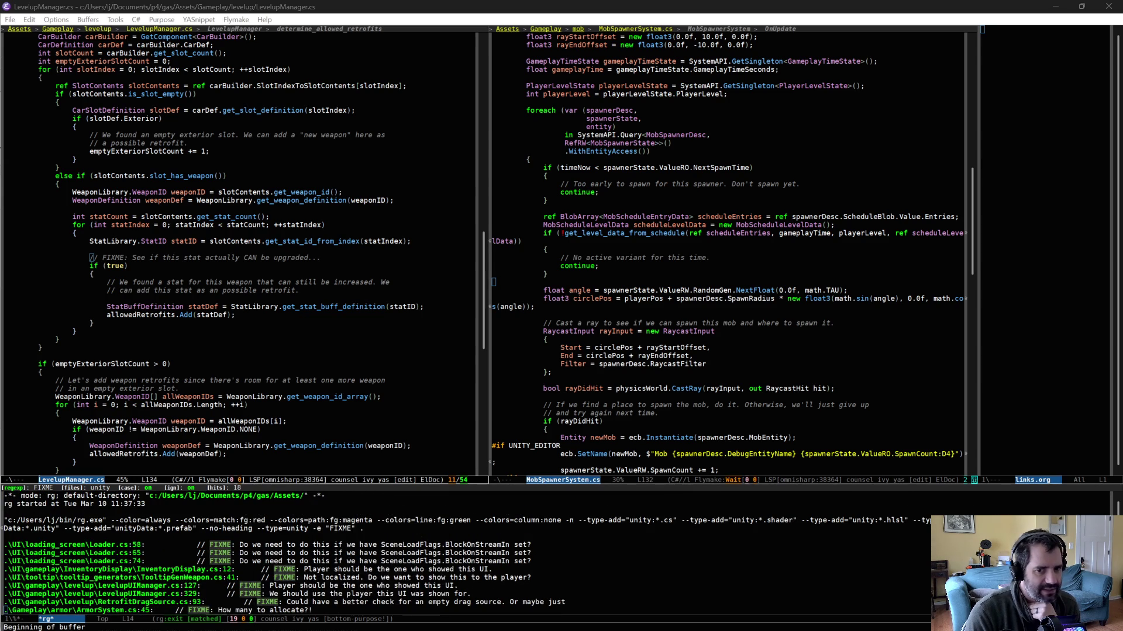
pyautogui.scroll(-5, 419, 566)
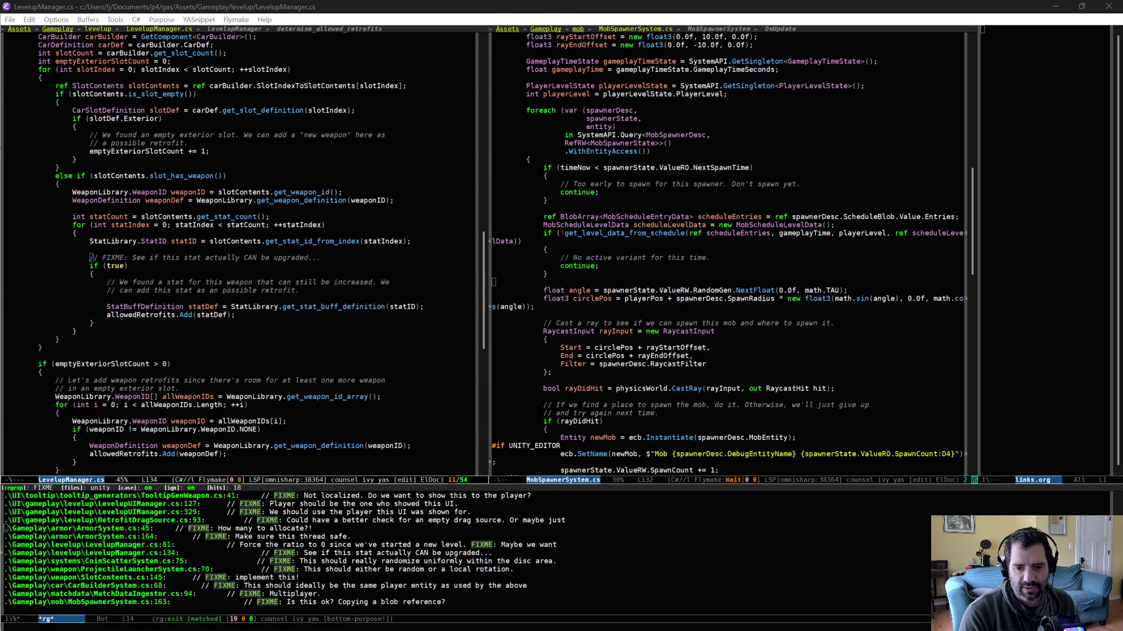
pyautogui.hotkey('alt', 'Tab')
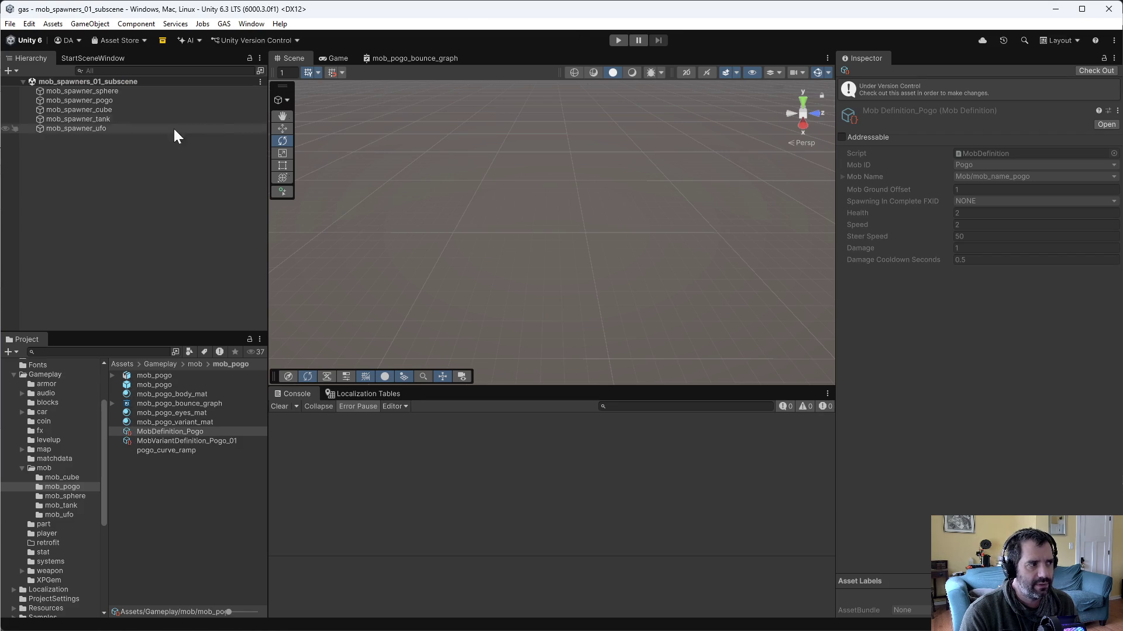
# Step: Select mob_spawner_ufo, open the mob_ufo prefab, and orbit the view to face the UFO
pyautogui.click(102, 129)
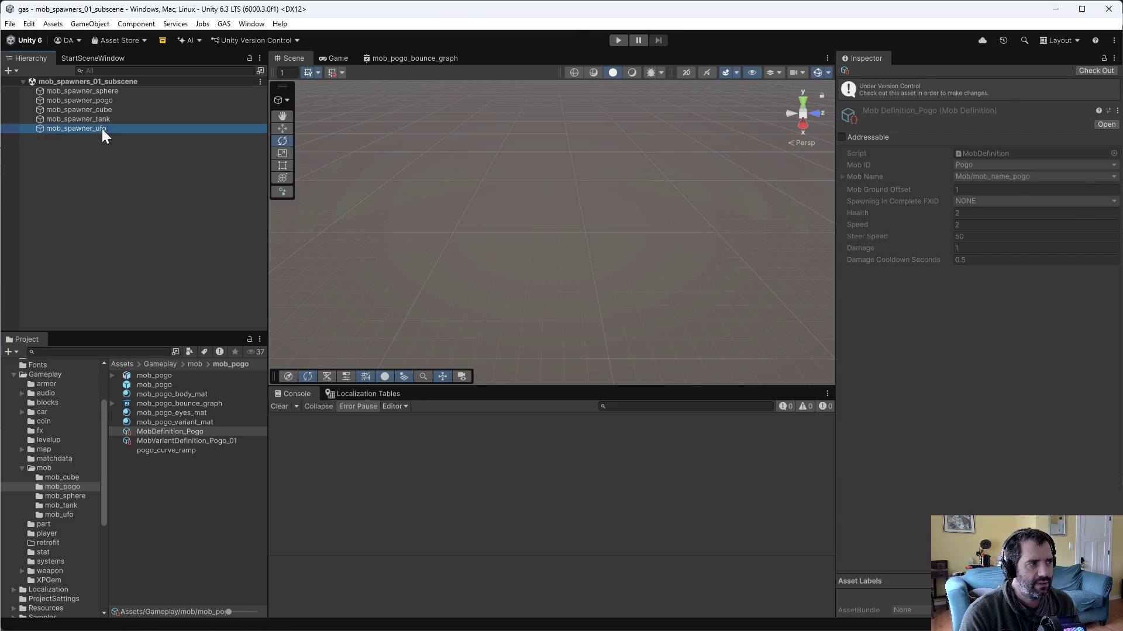
pyautogui.click(60, 515)
pyautogui.doubleClick(156, 440)
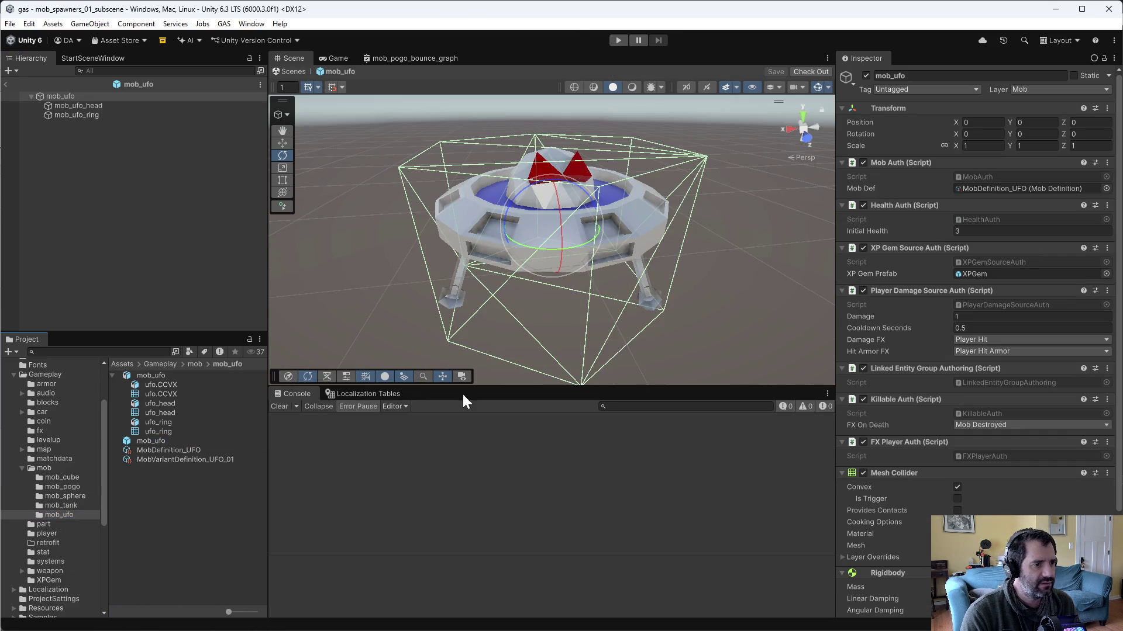
pyautogui.moveTo(725, 262)
pyautogui.mouseDown()
pyautogui.moveTo(578, 301)
pyautogui.moveTo(815, 290)
pyautogui.mouseUp()
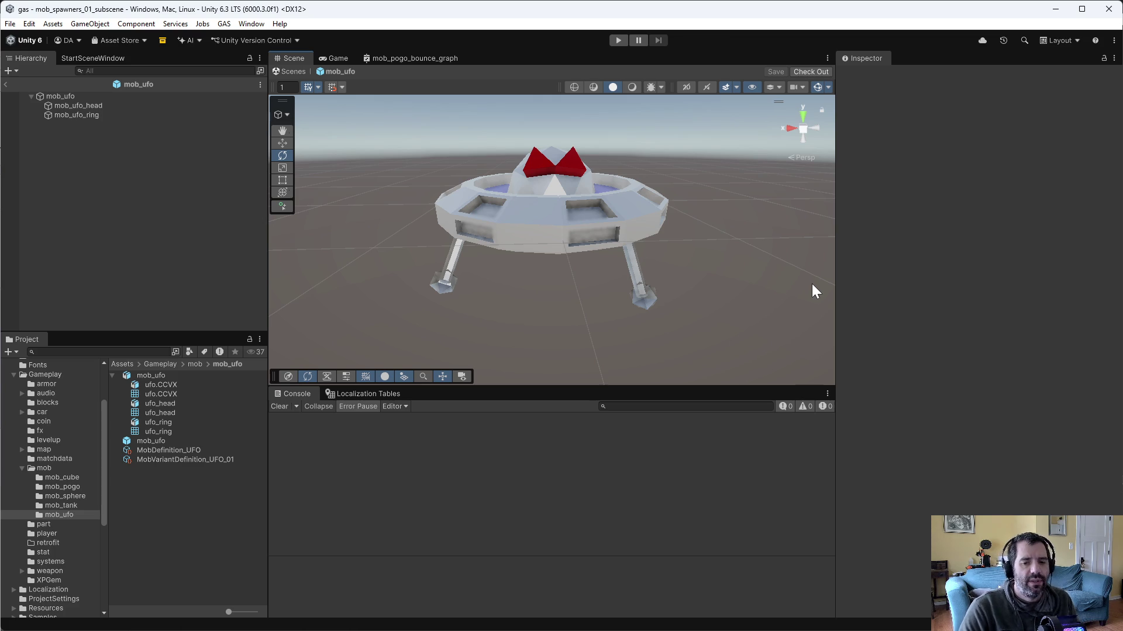
pyautogui.hotkey('alt', 'Tab')
pyautogui.hotkey('ctrl', 'x')
# Step: Open gas_notes.org and move to the Blockers before gameplay tuning heading
pyautogui.write('bnote')
pyautogui.press('Return')
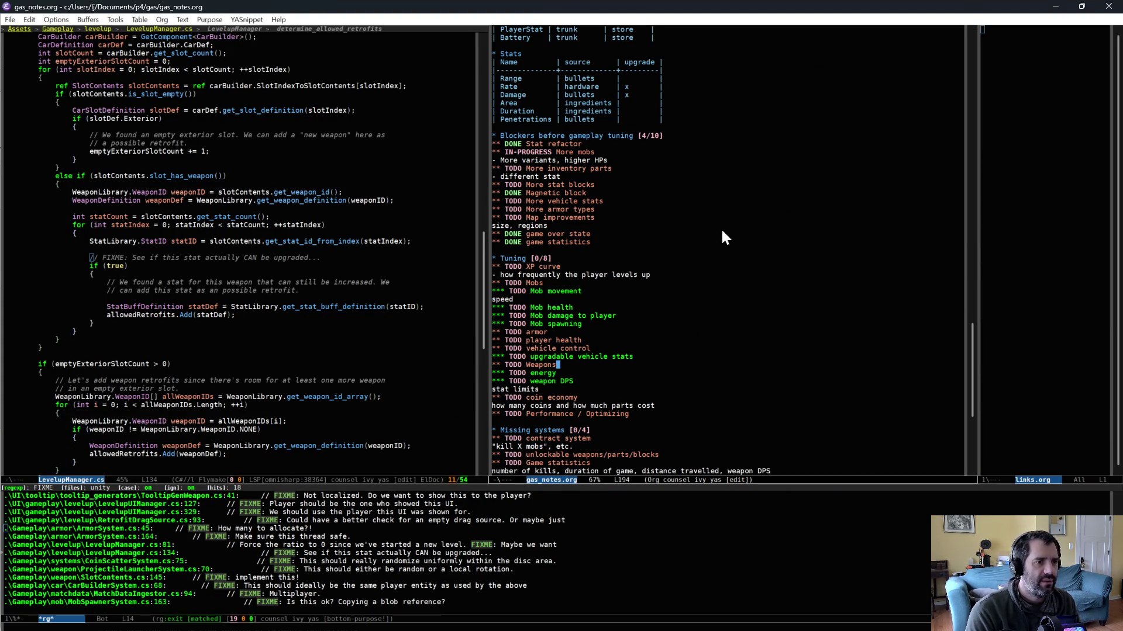
pyautogui.press('Down')
pyautogui.press('End')
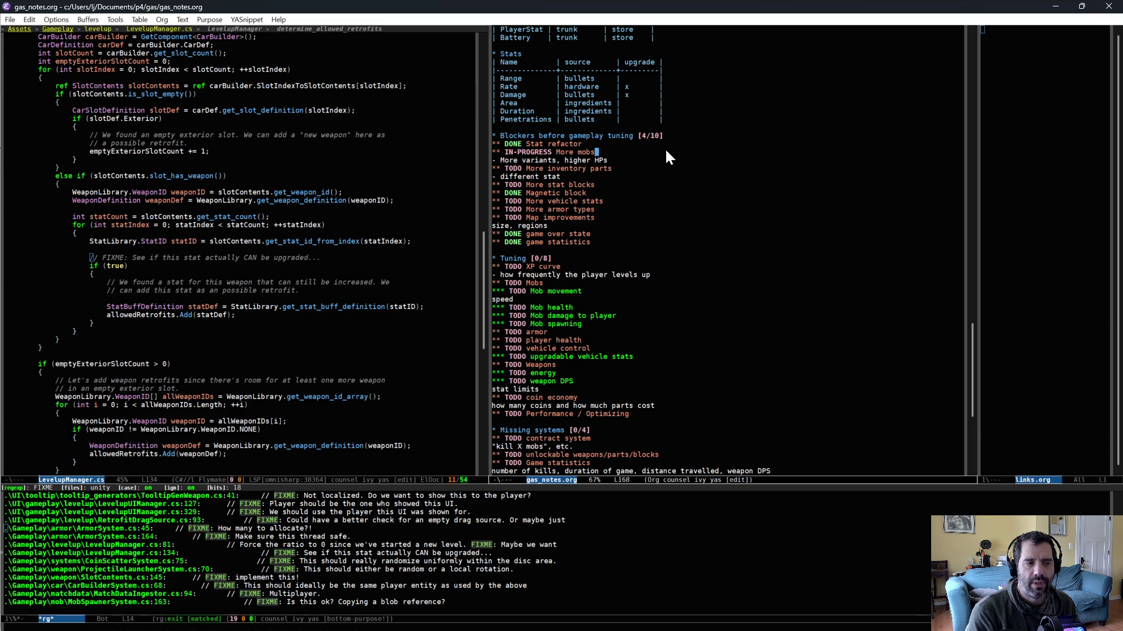
pyautogui.press('Down')
pyautogui.press('Left')
pyautogui.press('Left')
pyautogui.press('Left')
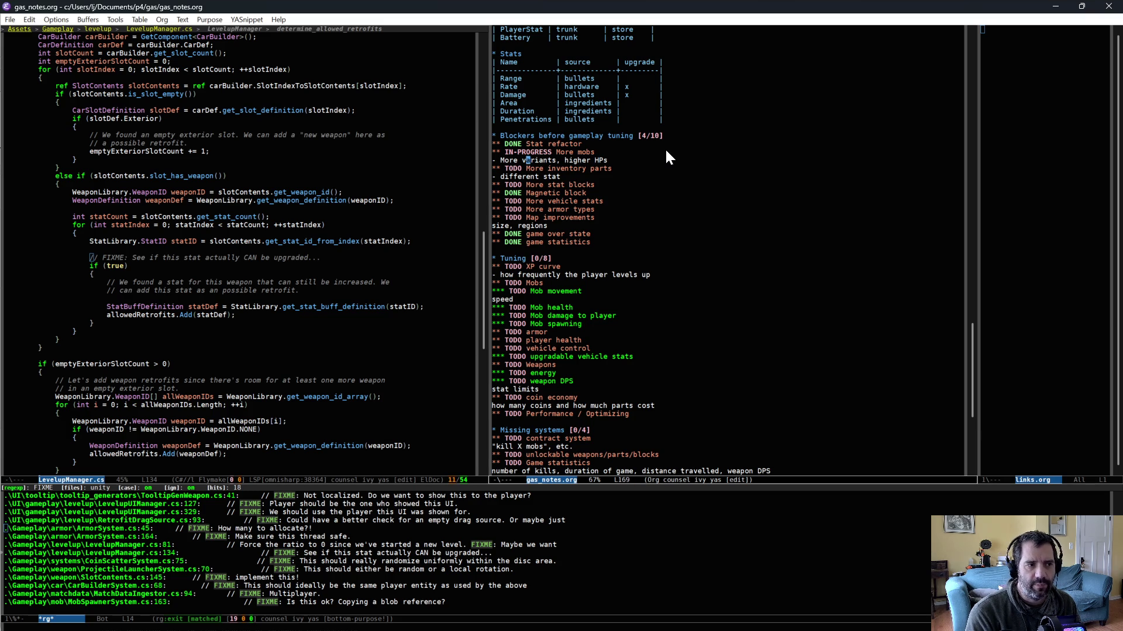
pyautogui.press('Right')
pyautogui.press('Right')
pyautogui.press('Right')
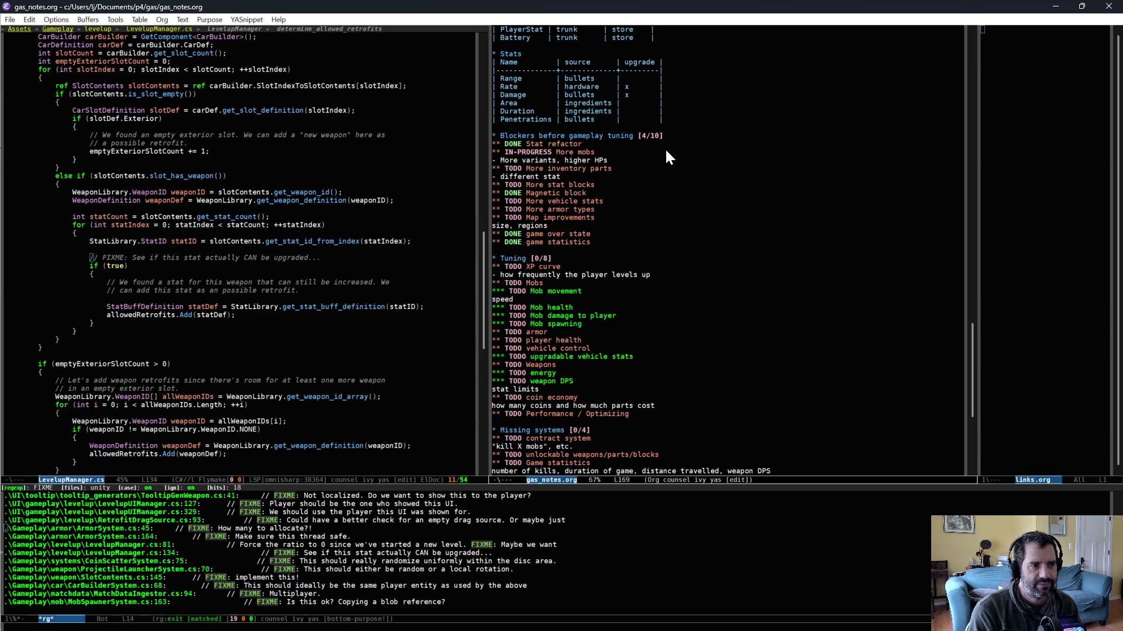
pyautogui.hotkey('ctrl', 'c')
pyautogui.hotkey('ctrl', 'p')
pyautogui.hotkey('alt', 'f')
pyautogui.hotkey('ctrl', 'space')
pyautogui.hotkey('alt', 'b')
pyautogui.hotkey('ctrl', '=')
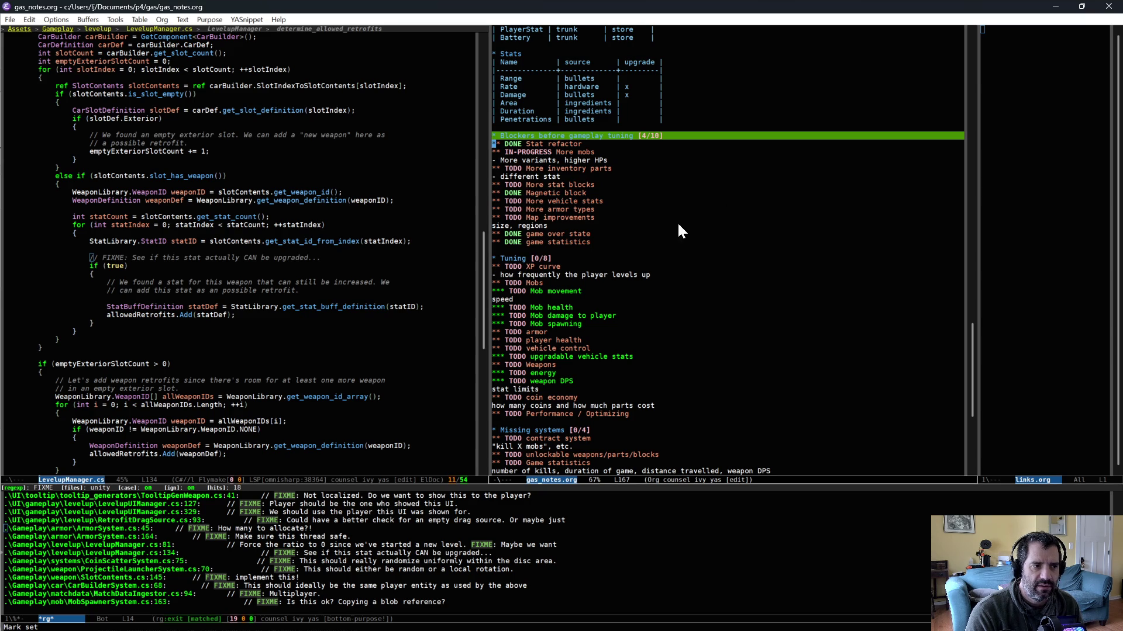
# Step: Add a '** TODO More vehicles?' heading below the game statistics item and save
pyautogui.click(630, 242)
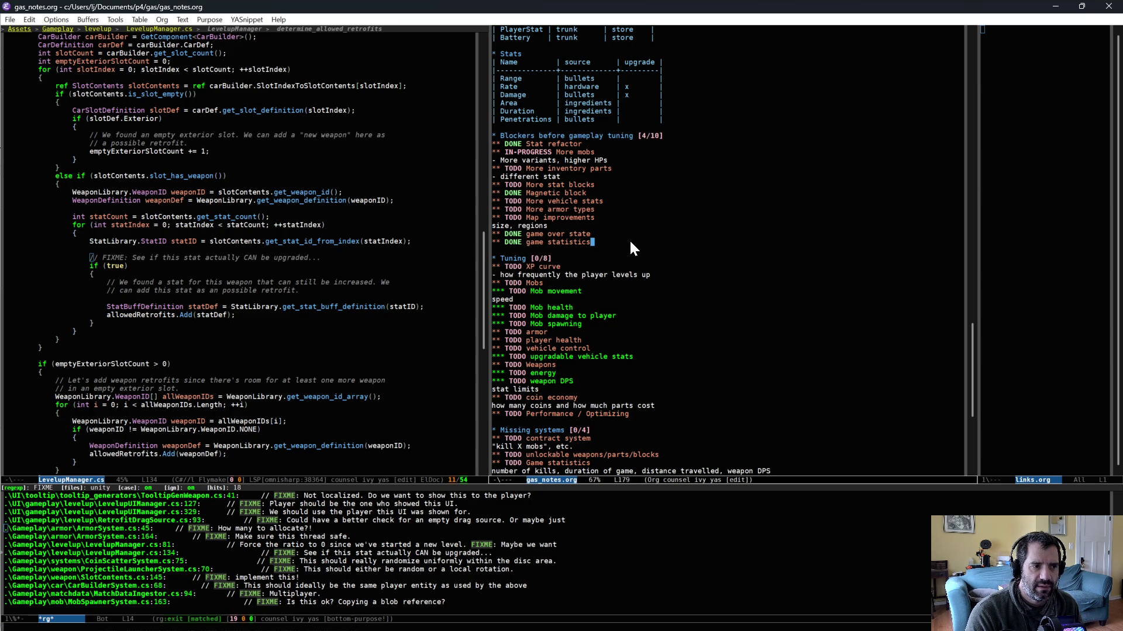
pyautogui.press('Return')
pyautogui.write('** TODO ')
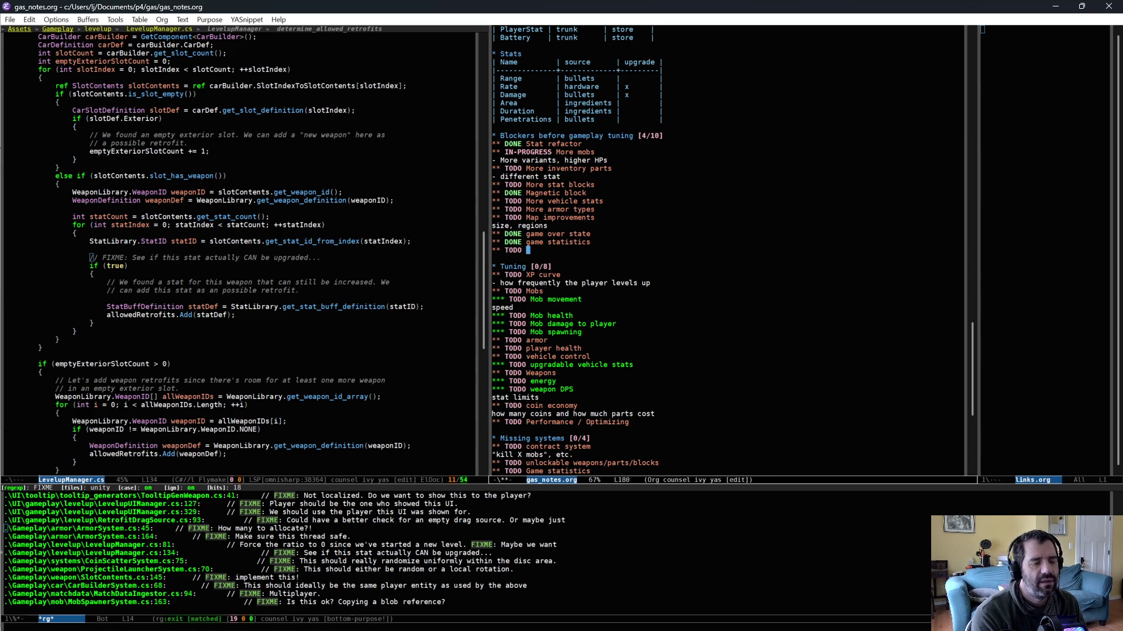
pyautogui.write('More c')
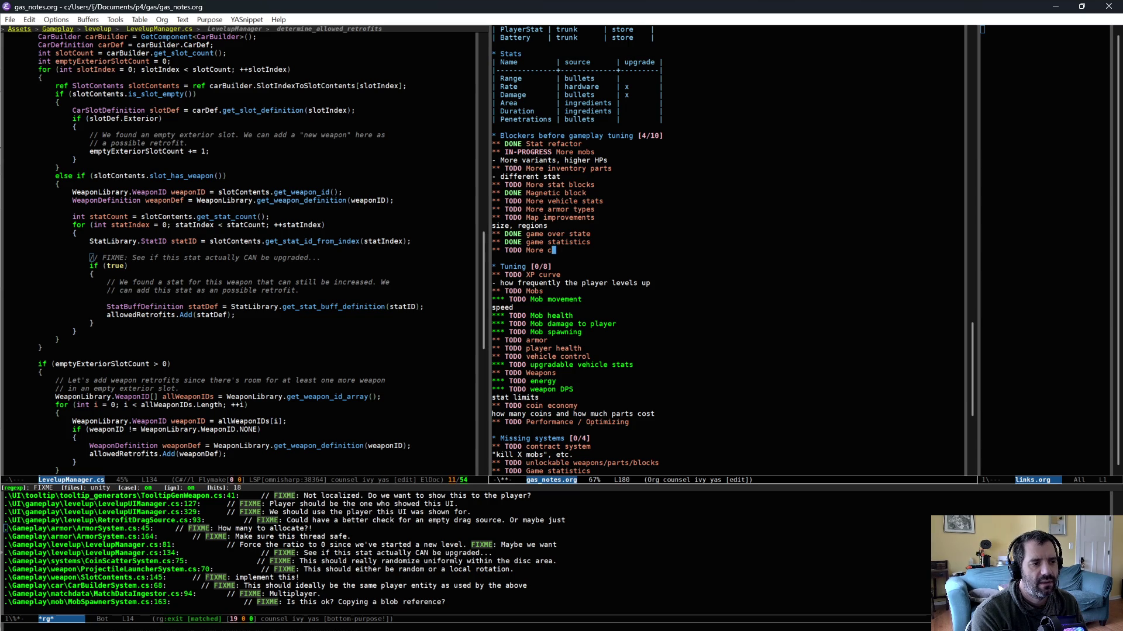
pyautogui.press('BackSpace')
pyautogui.write('vehicles?')
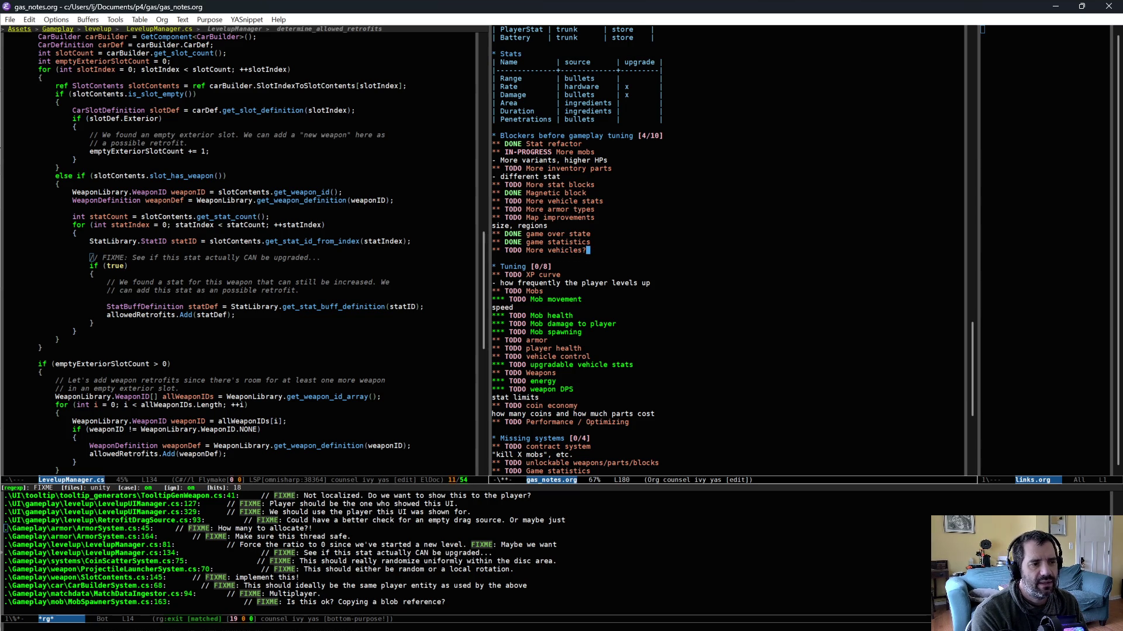
pyautogui.hotkey('ctrl', 'x')
pyautogui.hotkey('ctrl', 's')
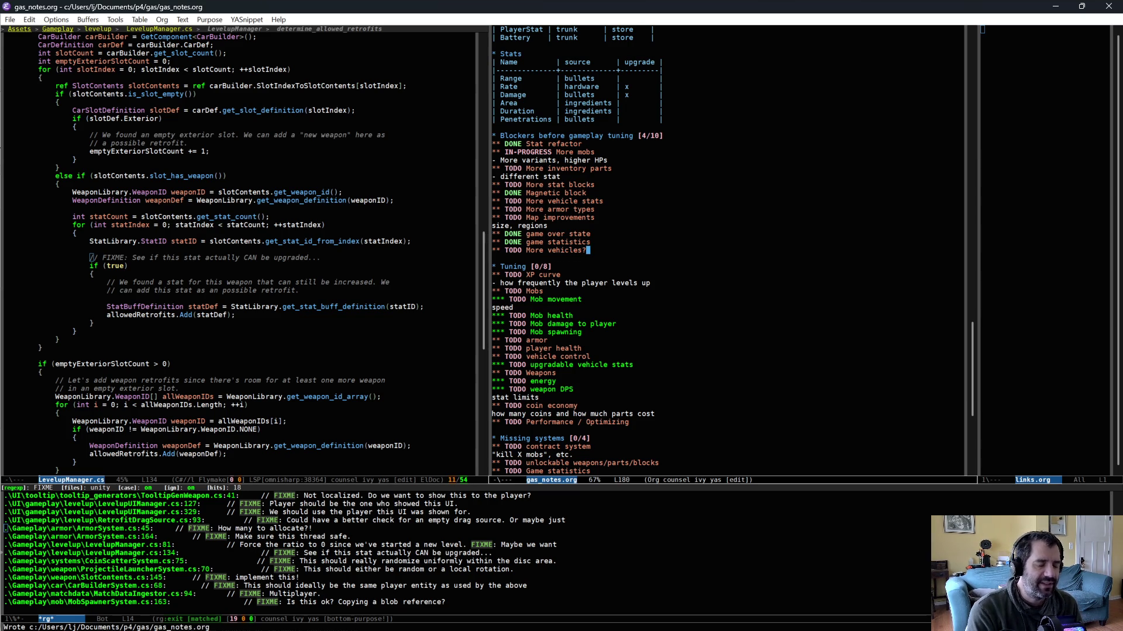